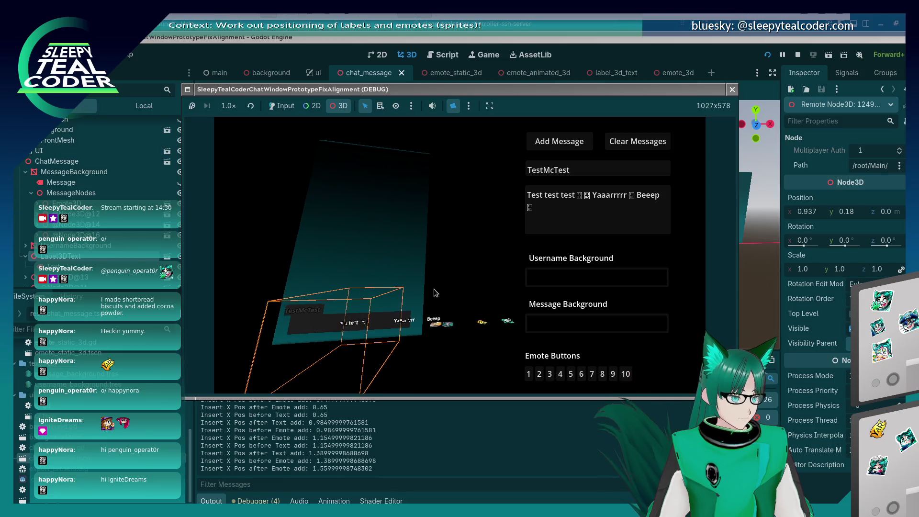
- Inspect the running emote's animated sprite, static sprite and emote nodes in the Remote tree
left_click(433, 323)
left_click(441, 327)
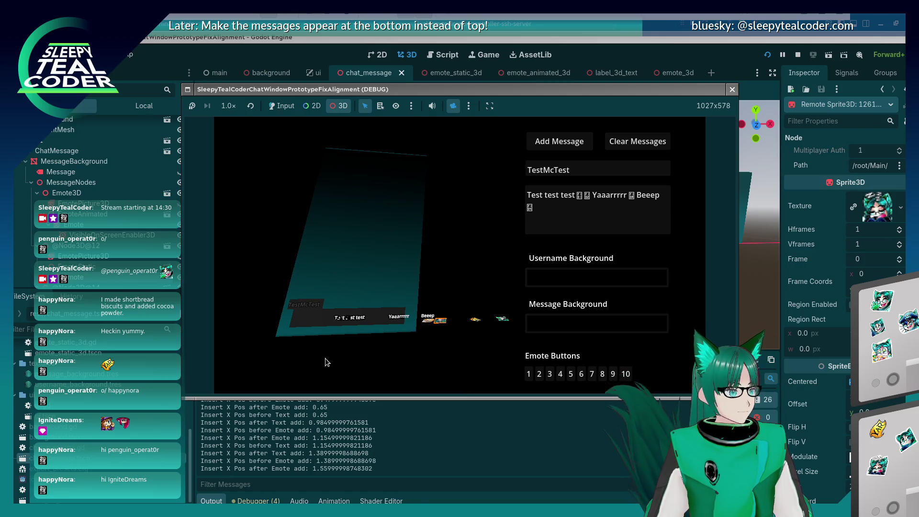
left_click(93, 246)
- Bring the game window forward and toggle the 3D emote off and back on
key("alt+Tab")
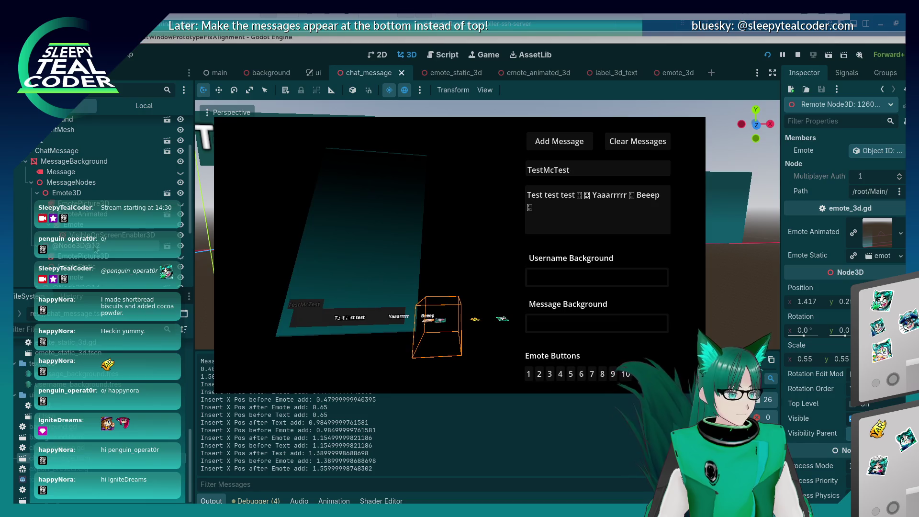
left_click(450, 334)
left_click(451, 333)
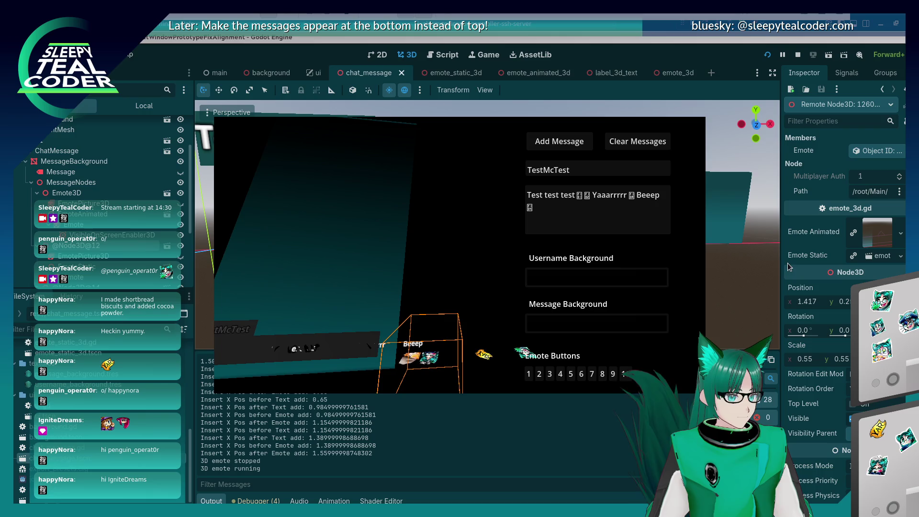
- Hide the game, re-expand MessageBackground, inspect the root Node3D, then switch to the browser
left_click(765, 269)
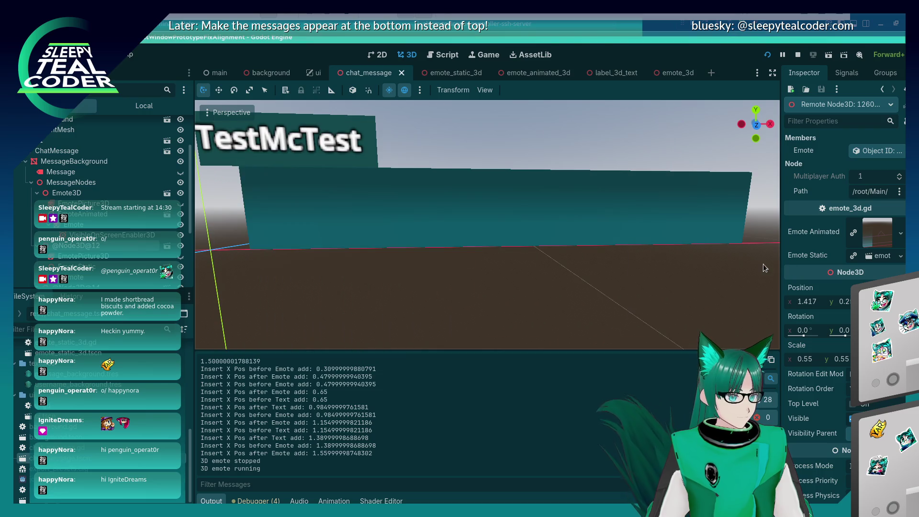
left_click(25, 161)
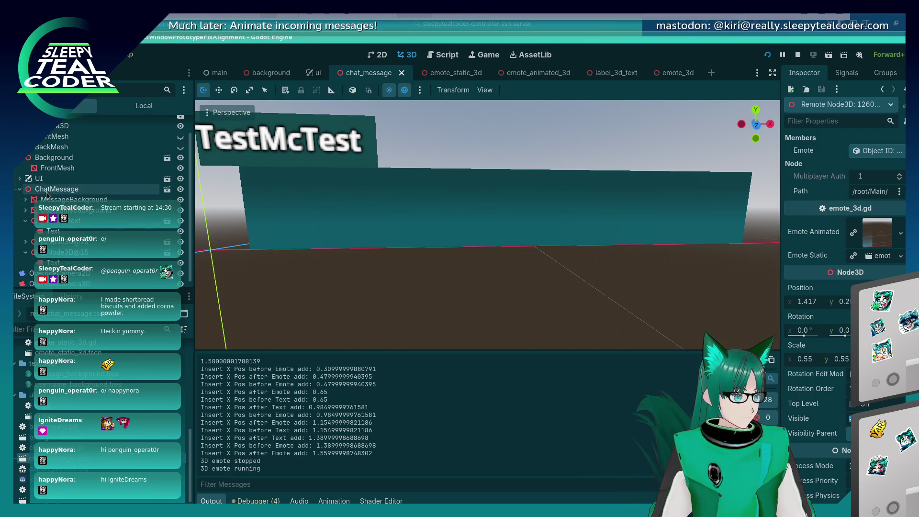
left_click(27, 202)
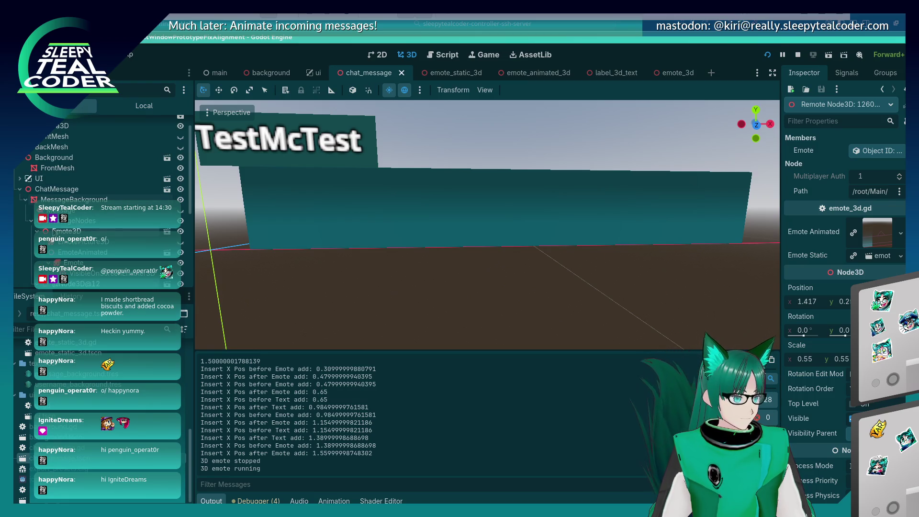
left_click(104, 220)
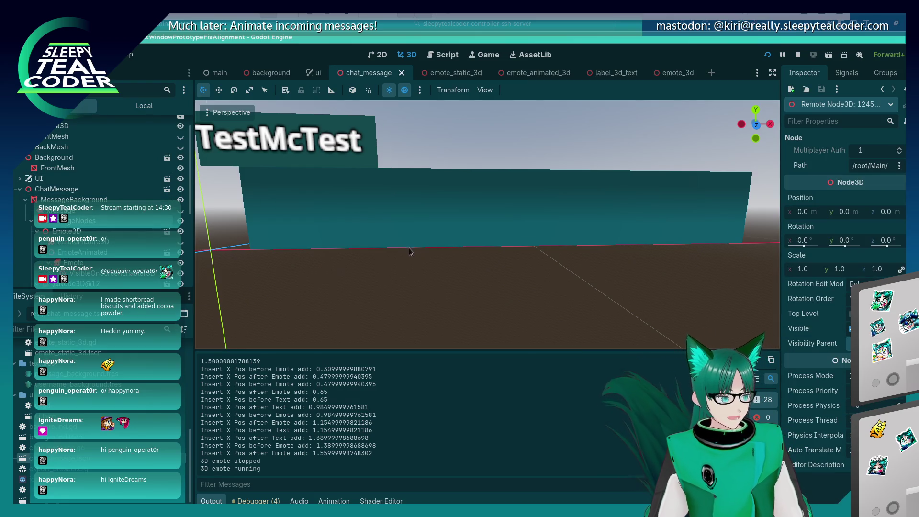
scroll(409, 247, "down", 2)
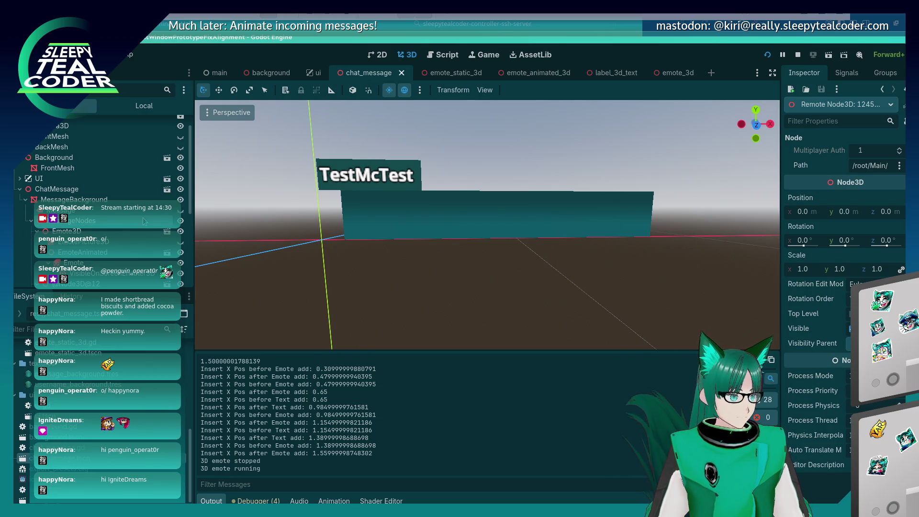
key("alt+Tab")
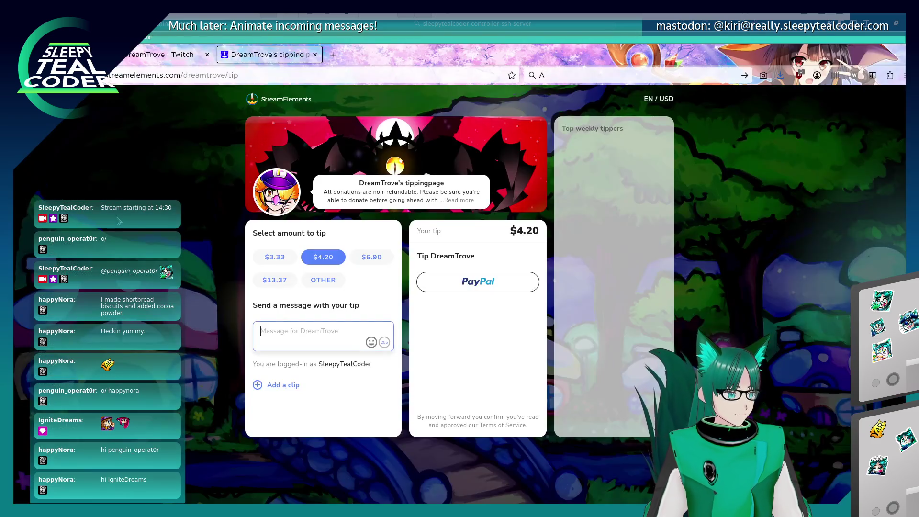
- Leave the tipping page for the running chat game and the Godot editor
key("alt+Tab")
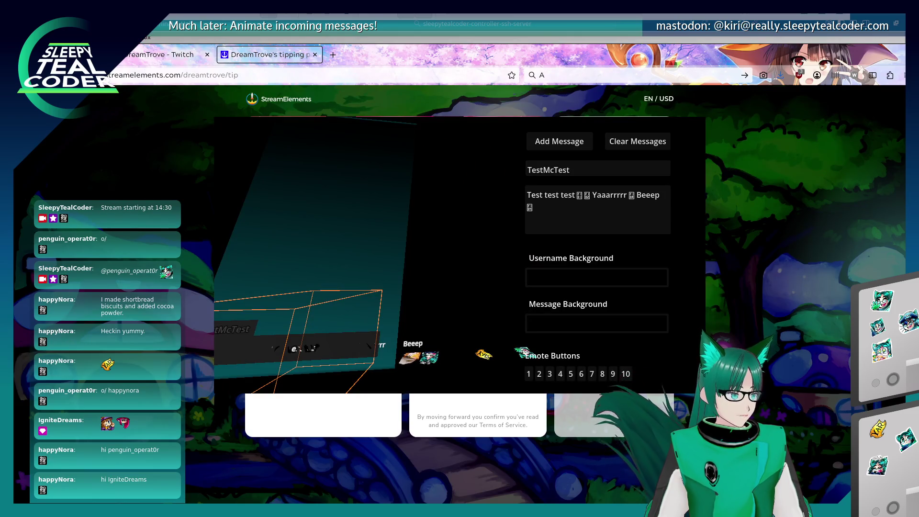
key("alt+Tab")
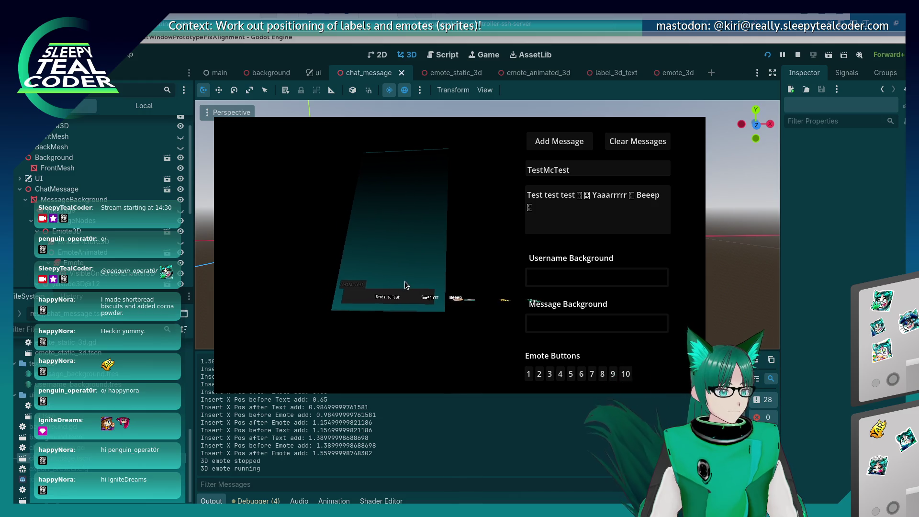
left_click(762, 287)
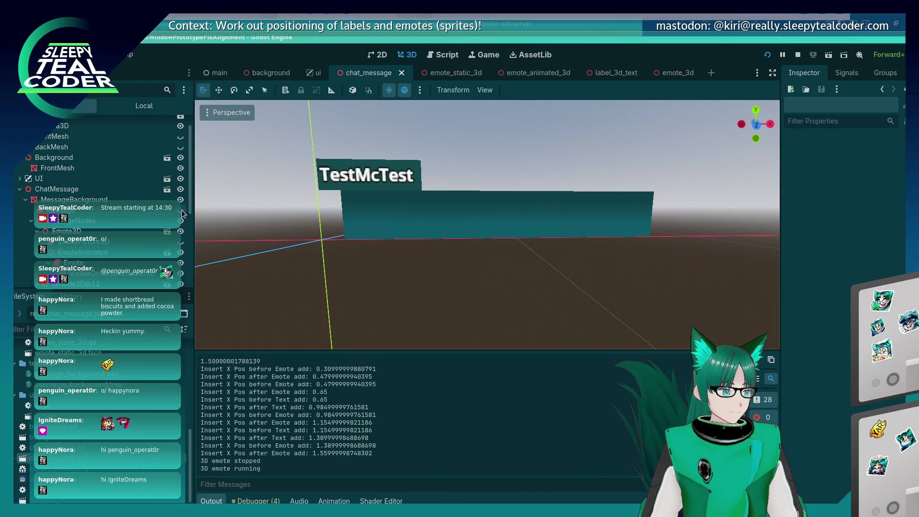
left_click(124, 108)
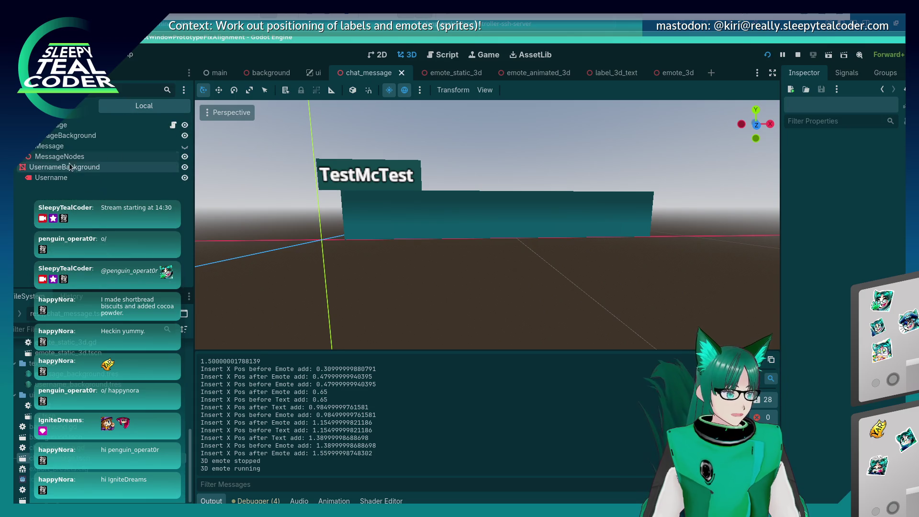
left_click(57, 158)
mouse_move(400, 206)
left_mouse_down()
mouse_move(518, 323)
mouse_move(434, 244)
left_mouse_up()
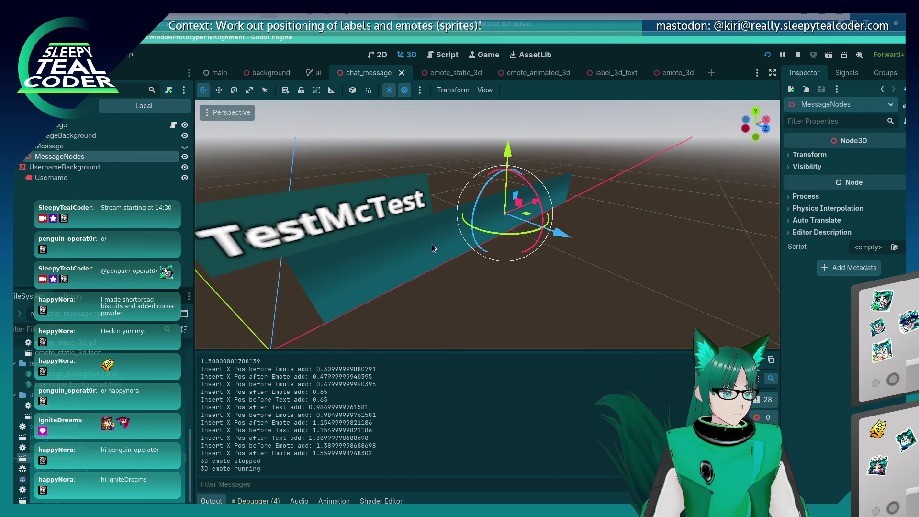
left_click(421, 244)
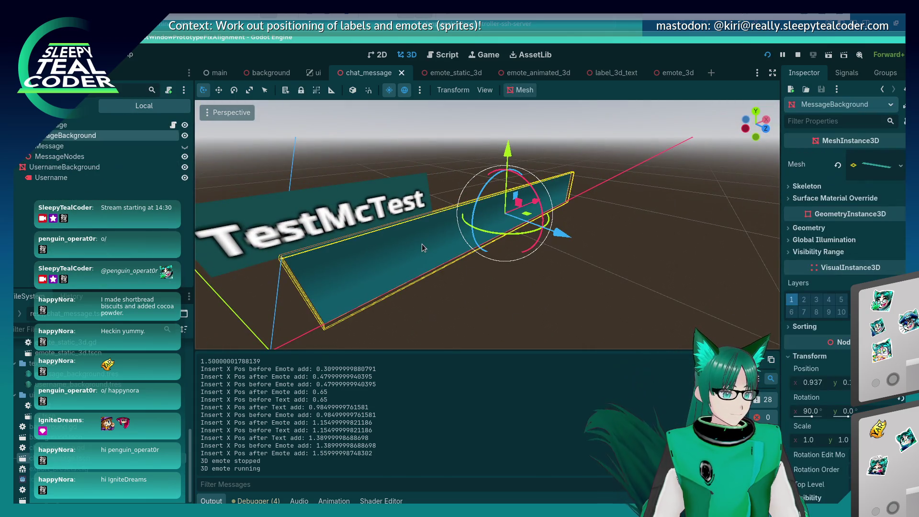
left_click(43, 158)
left_click(67, 136)
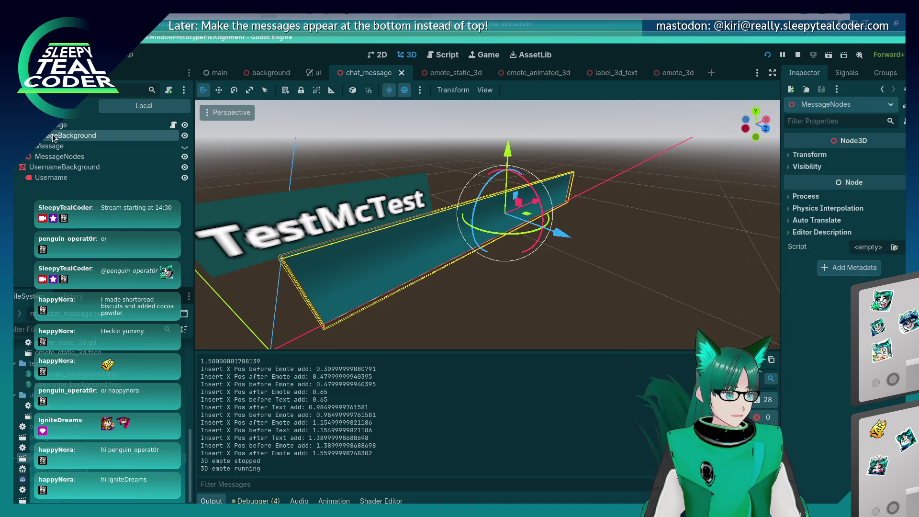
mouse_move(518, 270)
left_mouse_down()
mouse_move(411, 267)
mouse_move(547, 235)
mouse_move(620, 236)
left_mouse_up()
key("ctrl+z")
left_click(51, 158)
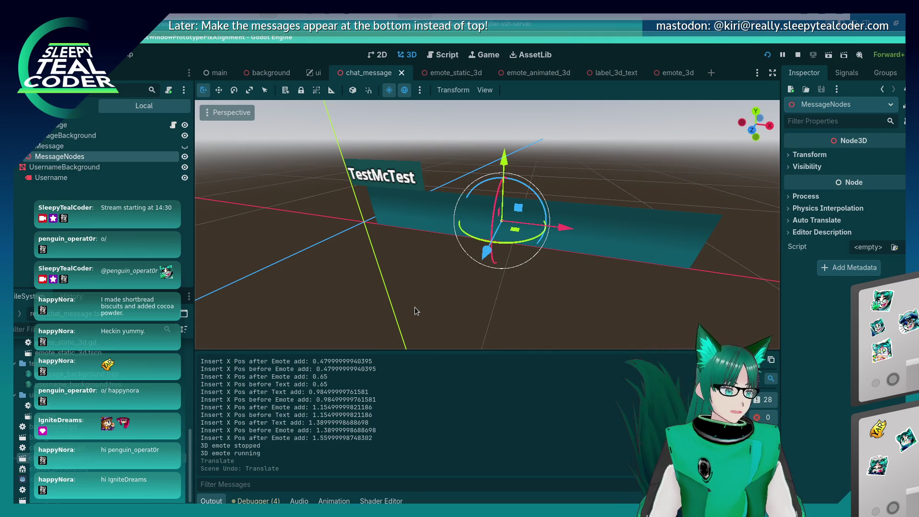
scroll(105, 168, "up", 3)
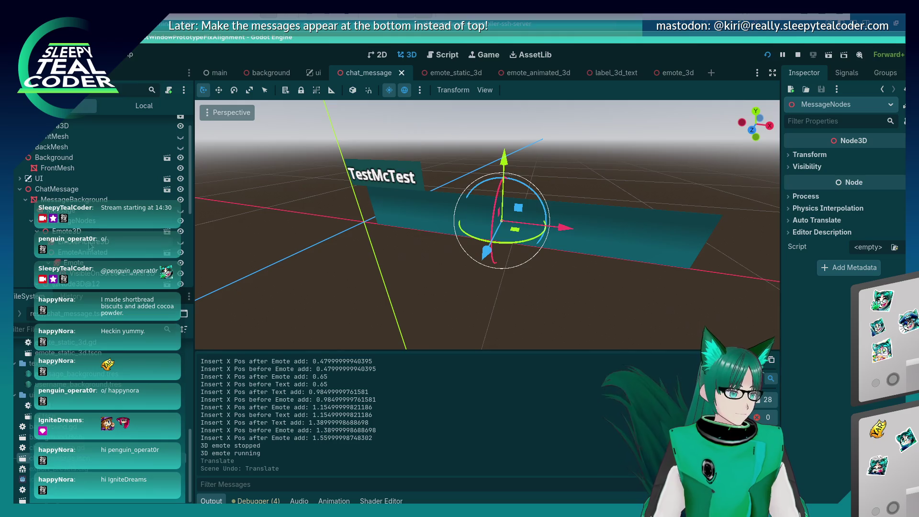
scroll(89, 246, "down", 2)
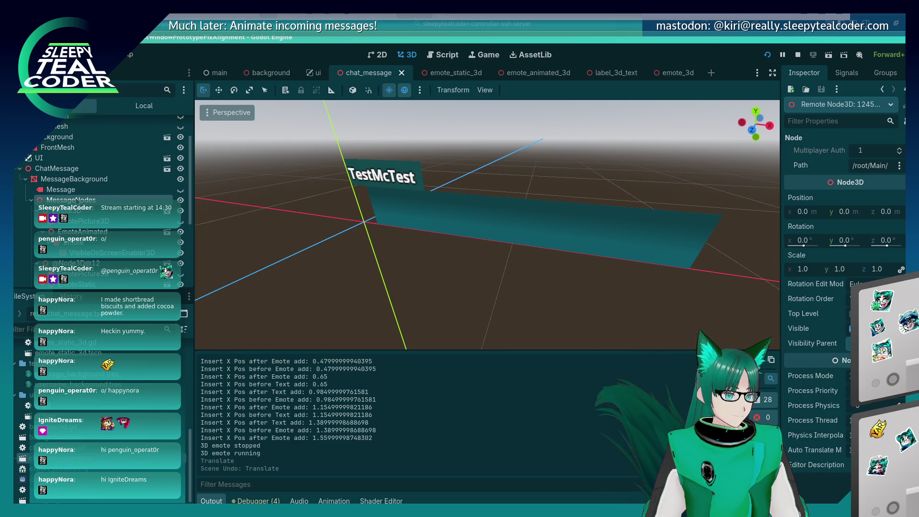
left_click(76, 212)
key("alt+Tab")
key("alt+Tab")
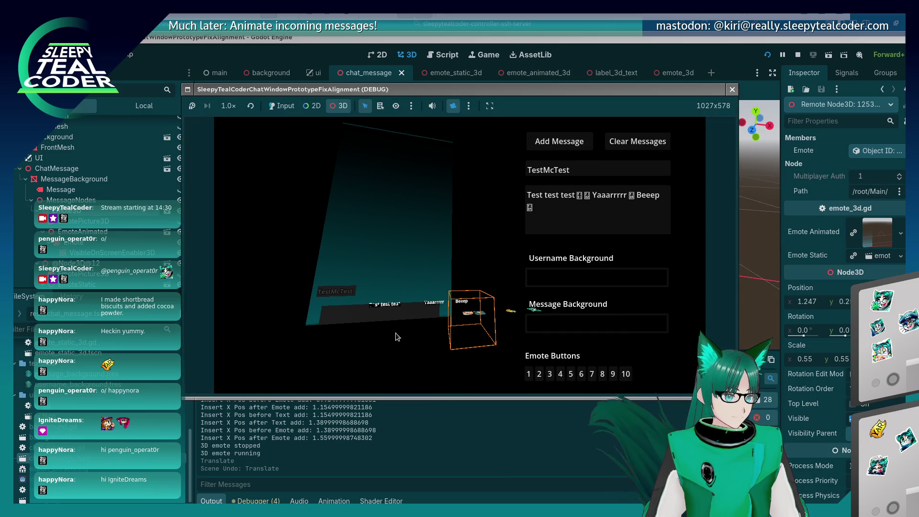
- View the message line through the game's own camera, then stop the game with F8
left_click(454, 107)
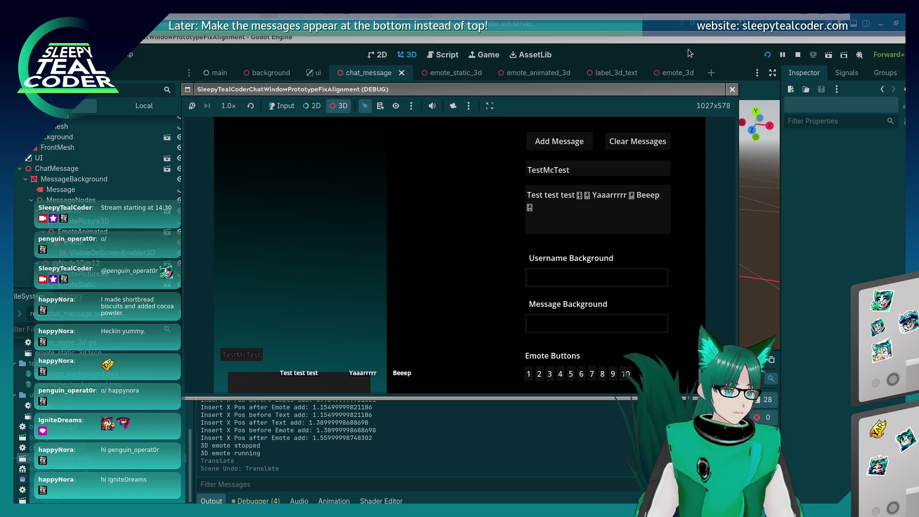
key("F8")
- Revert the MessageNodes path in chat_message.gd to a plain add_child, save, and relaunch the game
left_click(444, 55)
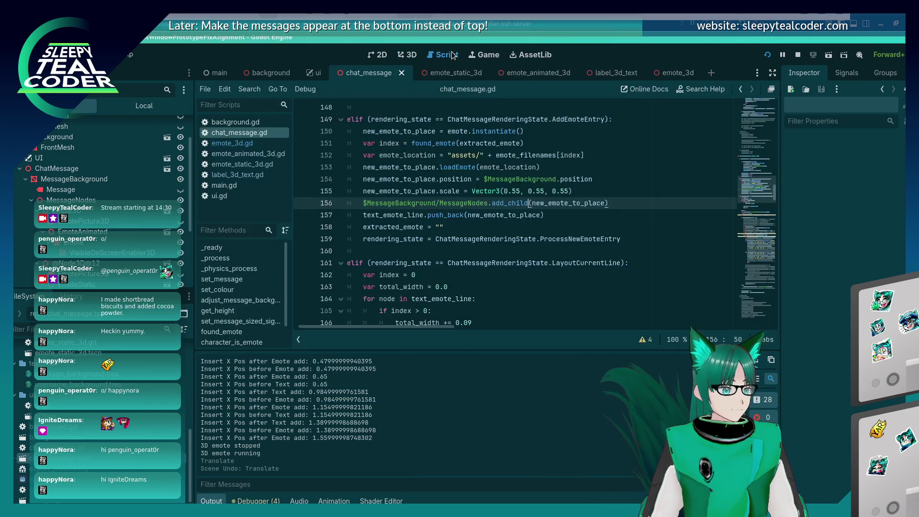
key("ctrl+z")
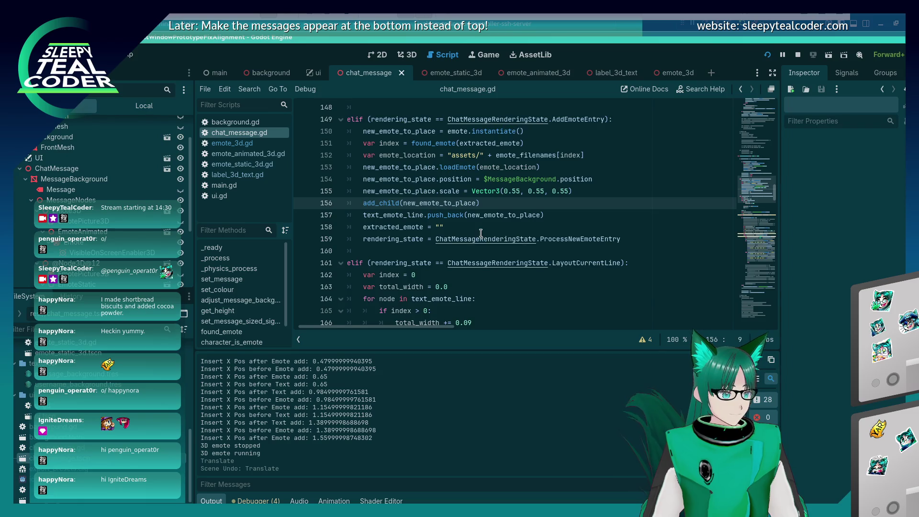
key("ctrl+z")
key("ctrl+z")
key("ctrl+s")
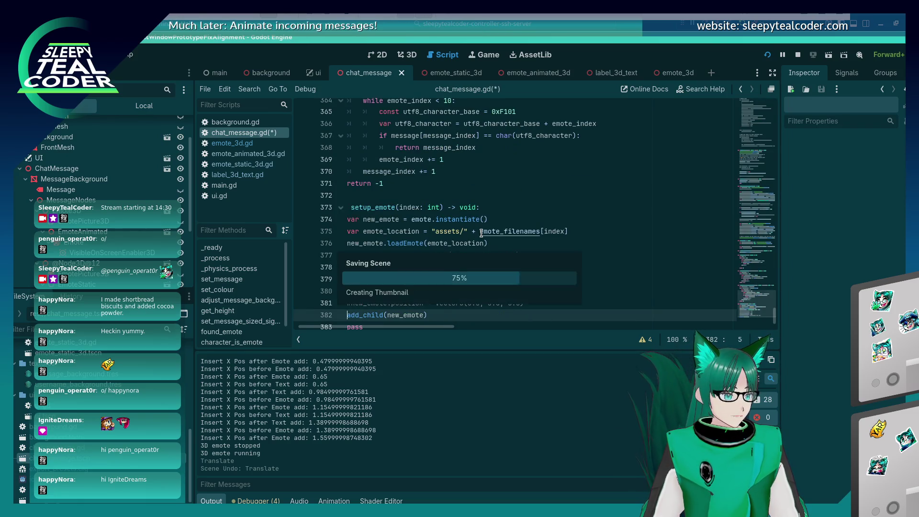
left_click(769, 55)
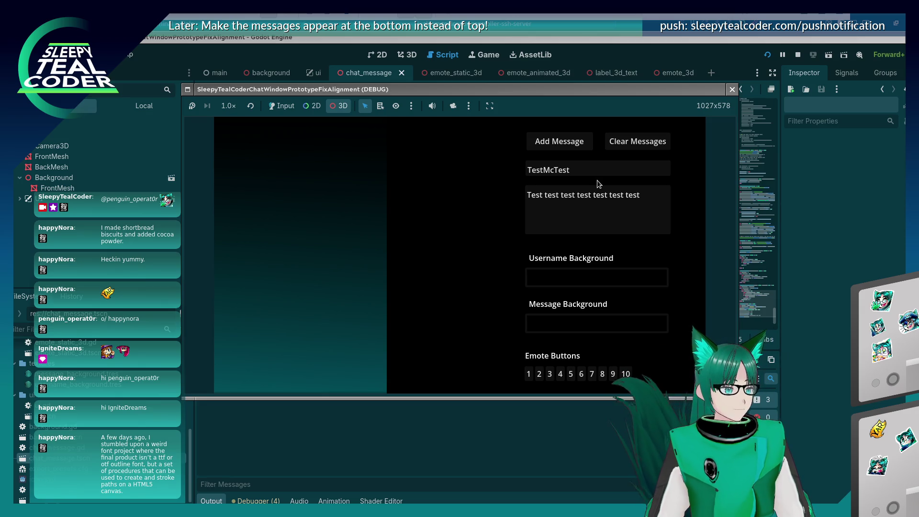
- Compose 'Test1', 'Beeep', 'Yarrrrr' with an emote after each word, then add the message
left_click(284, 106)
left_click(552, 195)
key("ctrl+a")
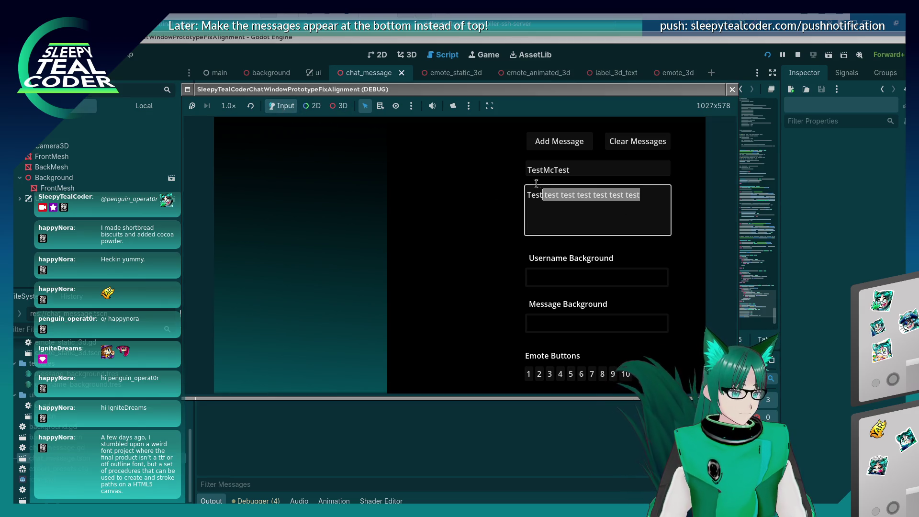
type("Test1")
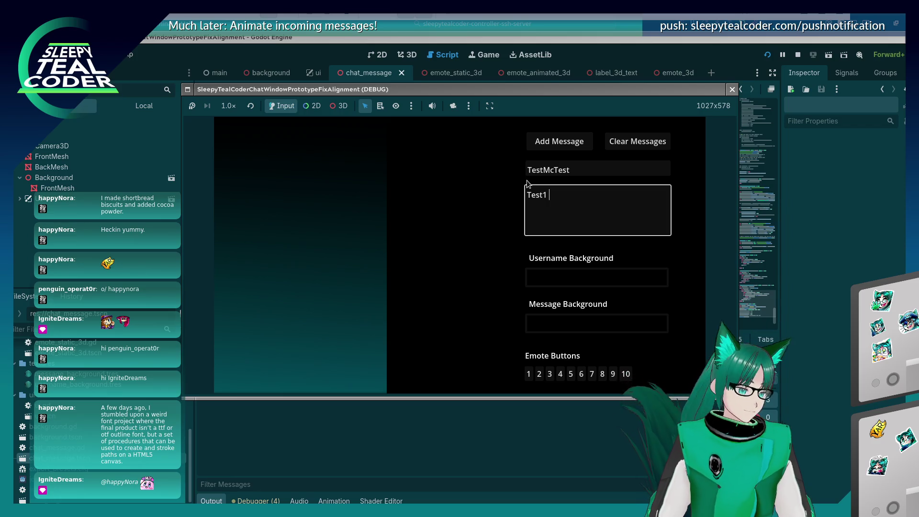
left_click(549, 379)
left_click(571, 207)
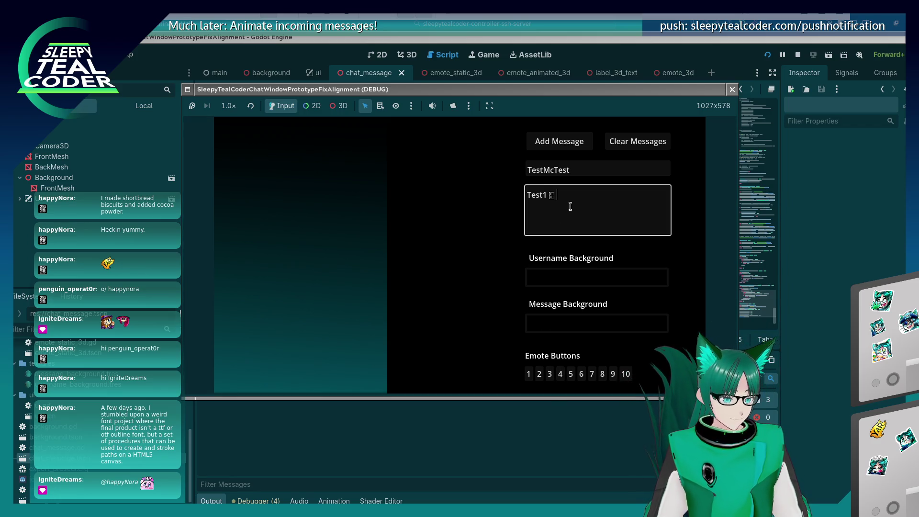
type("Beeep")
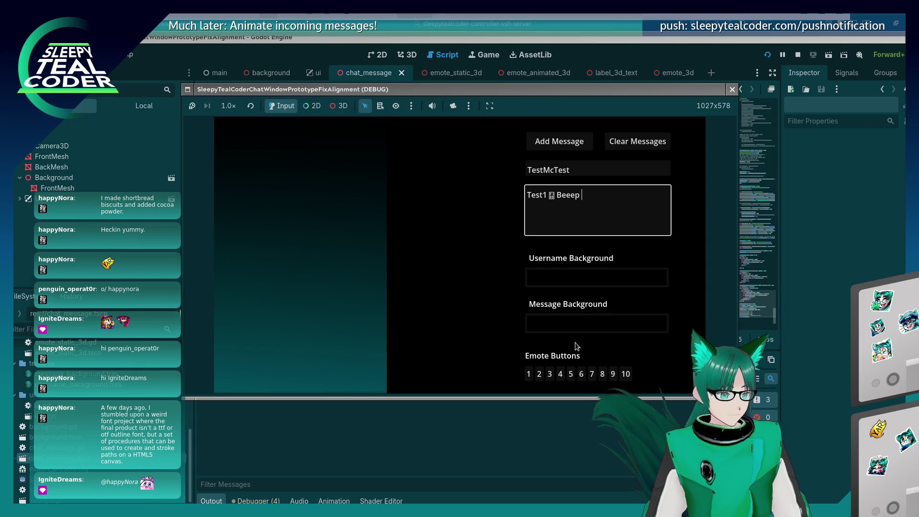
left_click(592, 374)
left_click(604, 204)
type("Yarrrrr")
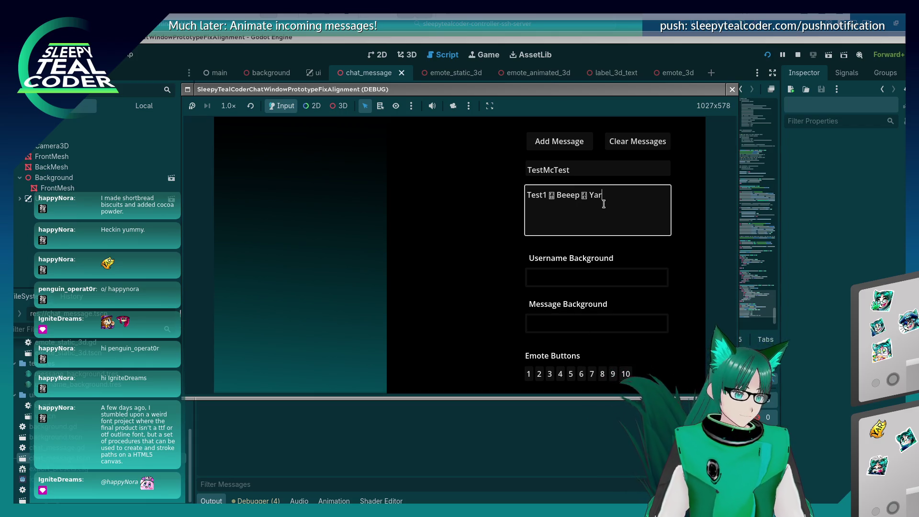
left_click(626, 374)
left_click(559, 141)
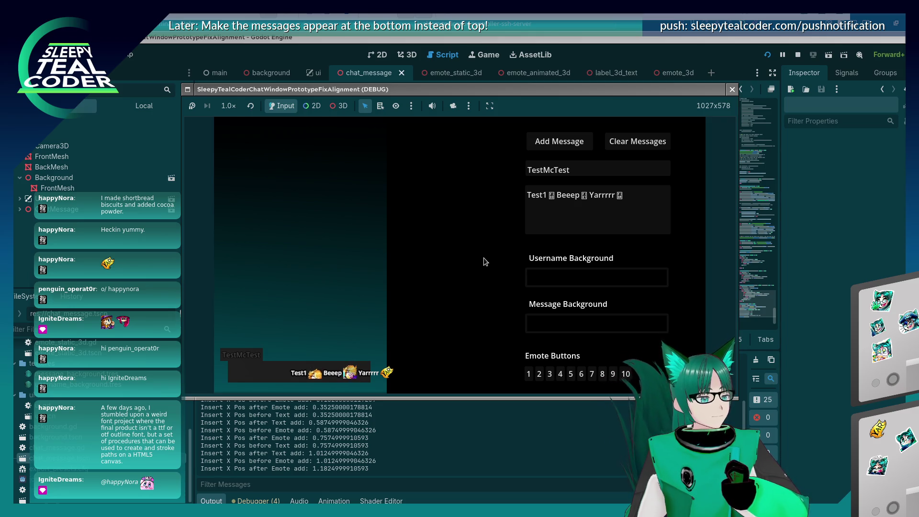
- Set the Username Background colour to green
left_click(537, 278)
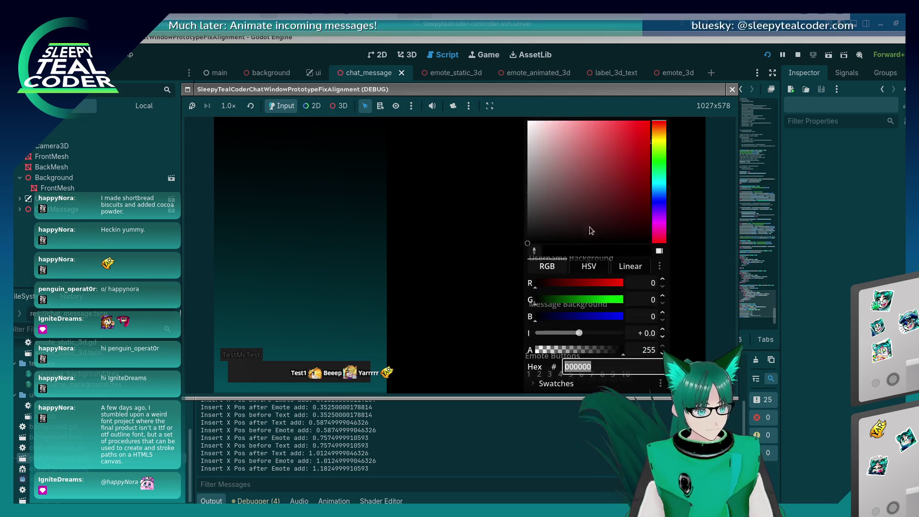
left_click(658, 179)
left_click(479, 228)
- Set the Message Background colour to blue and post a new message with both colours
left_click(602, 320)
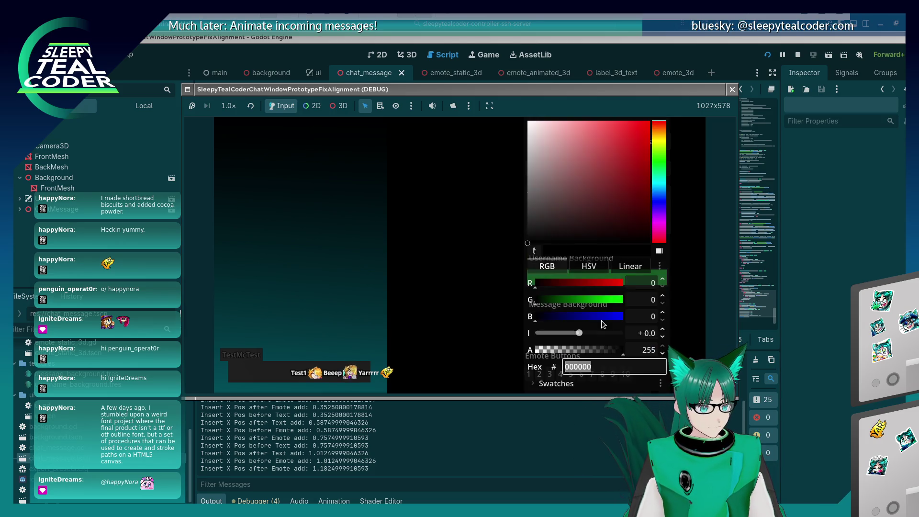
mouse_move(661, 146)
left_mouse_down()
mouse_move(659, 211)
mouse_move(660, 197)
left_mouse_up()
left_click(622, 168)
left_click(484, 261)
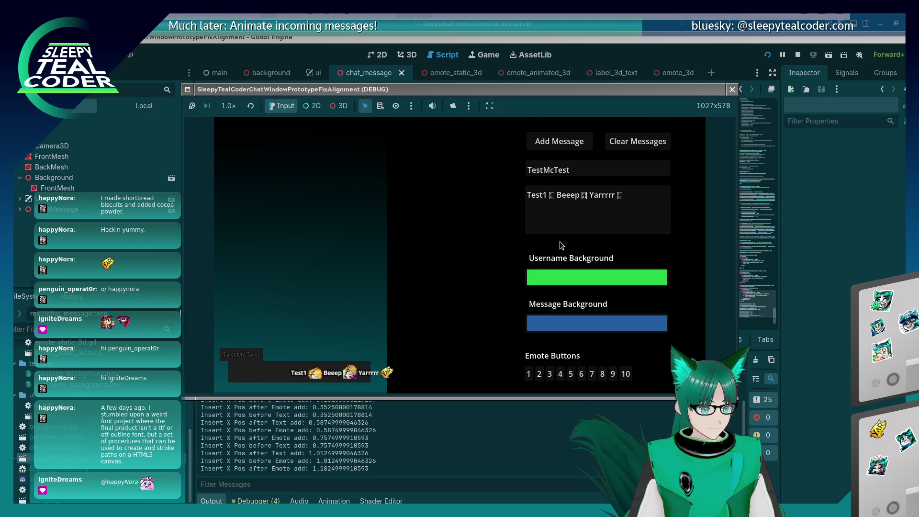
left_click(560, 141)
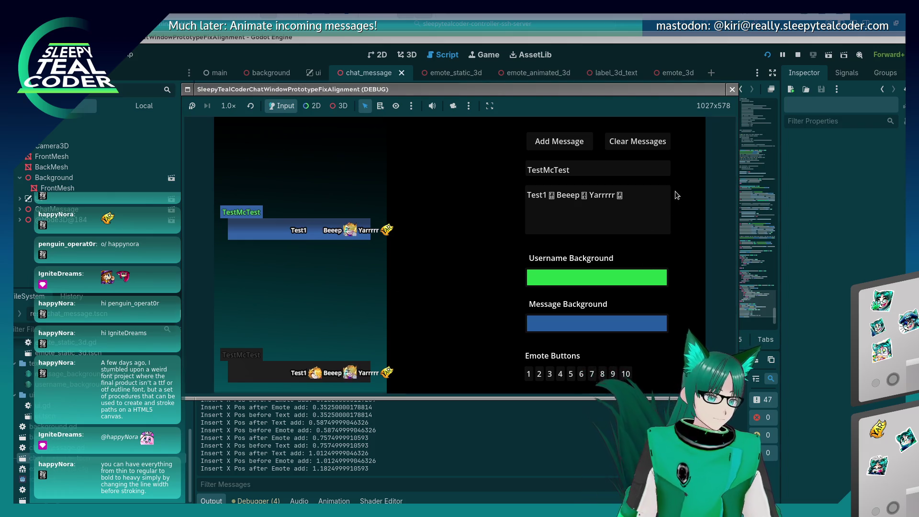
- Append two more emotes after Yarrrrr, then expand ChatMessage and MessageBackground in the remote tree
left_click(571, 374)
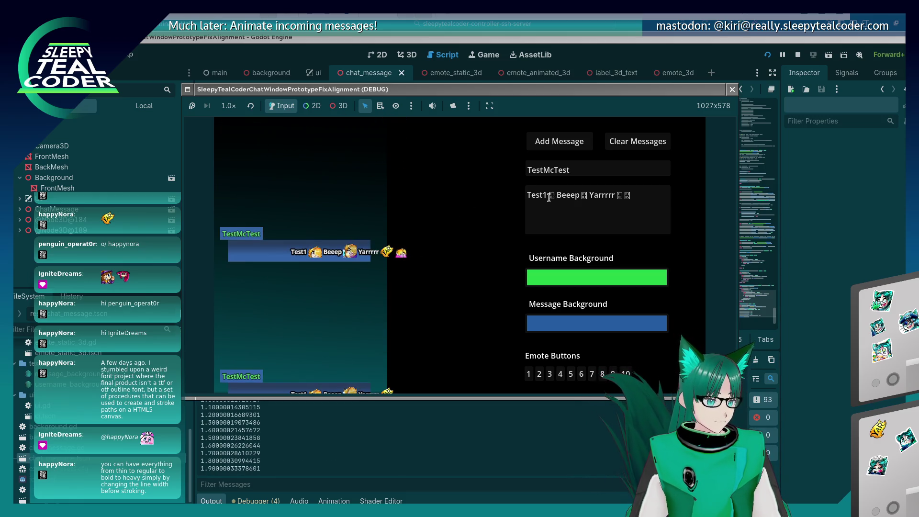
left_click(529, 377)
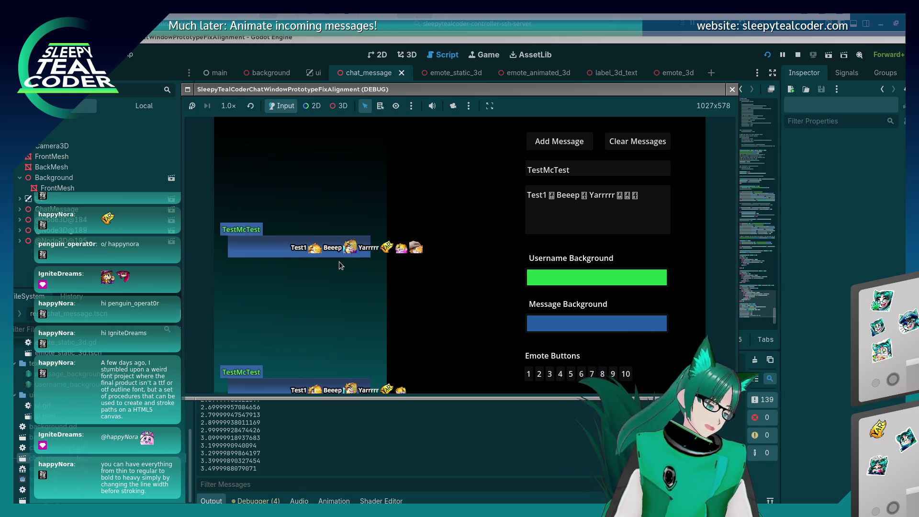
left_click(20, 209)
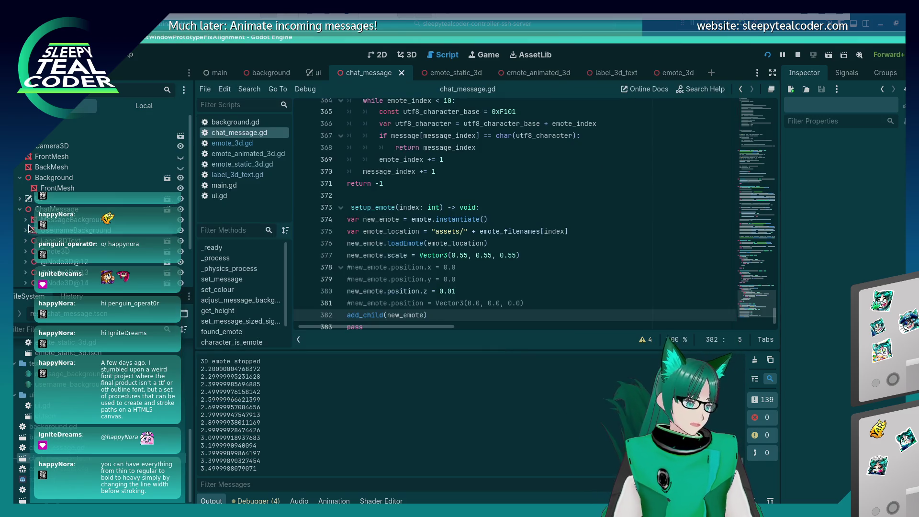
left_click(25, 219)
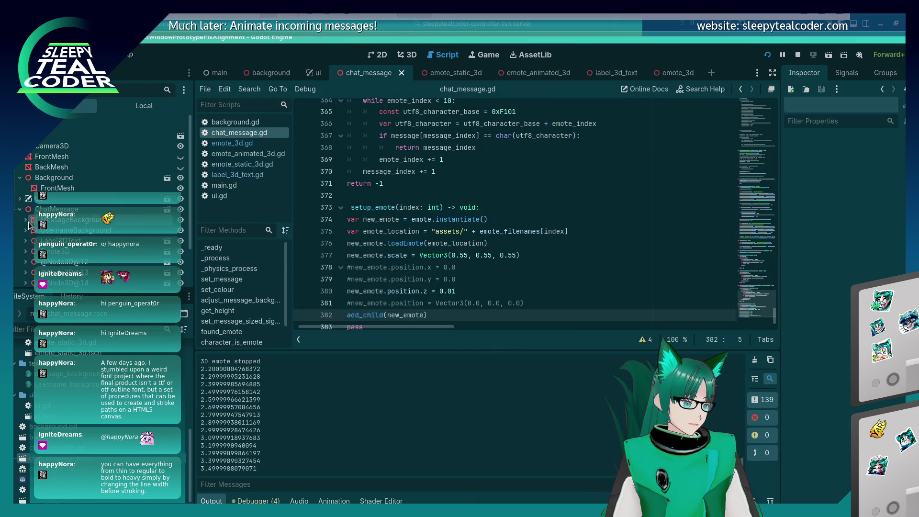
- Inspect the MessageNodes node and move to the emote loading code around line 376
left_click(62, 241)
scroll(67, 258, "down", 3)
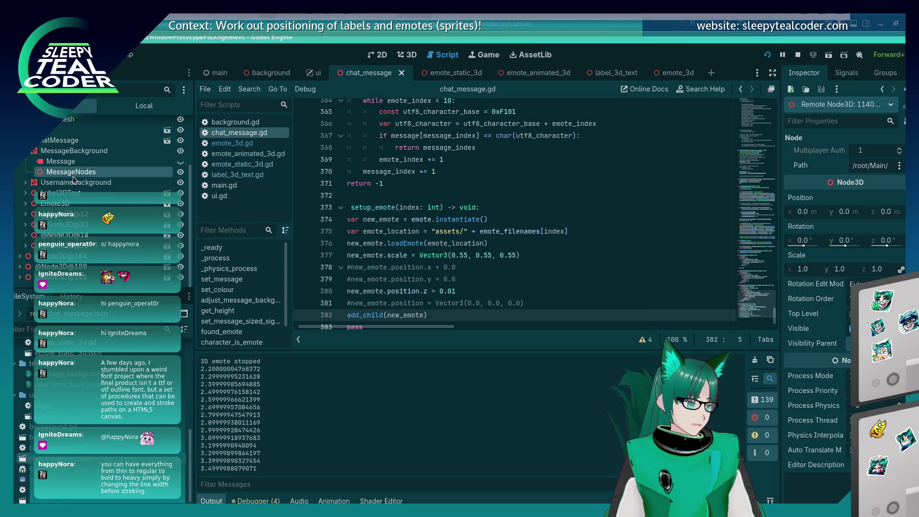
left_click(351, 243)
scroll(431, 258, "down", 1)
left_click(505, 217)
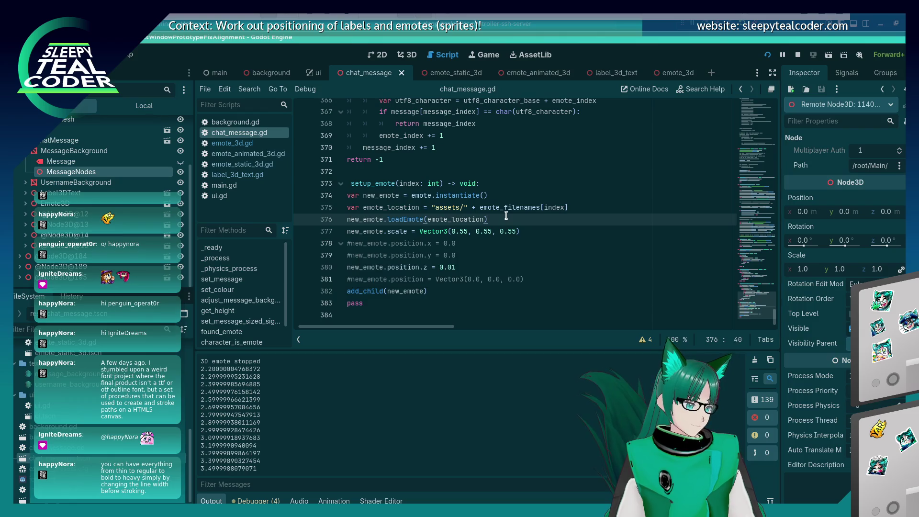
- Search for add_child and prefix line 382's call with $MessageBackground/MessageNodes
key("ctrl+f")
type("add_chil")
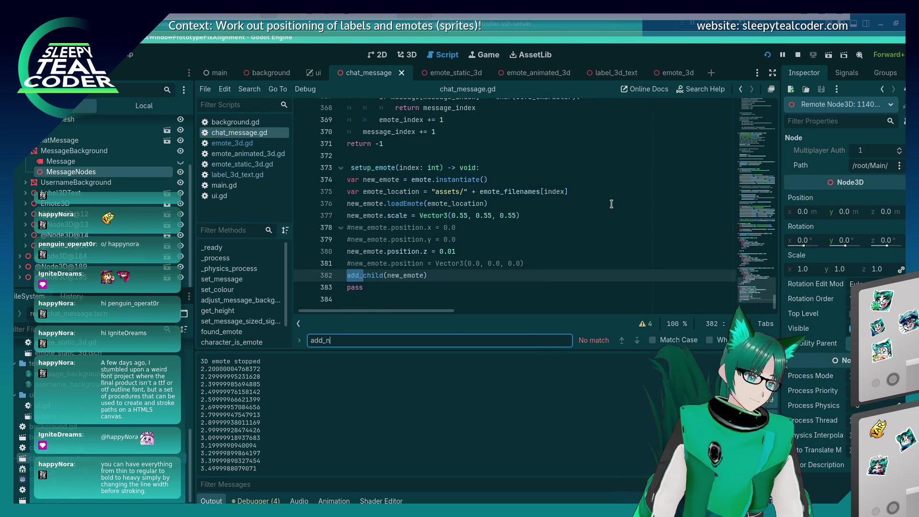
type("d")
key("Return")
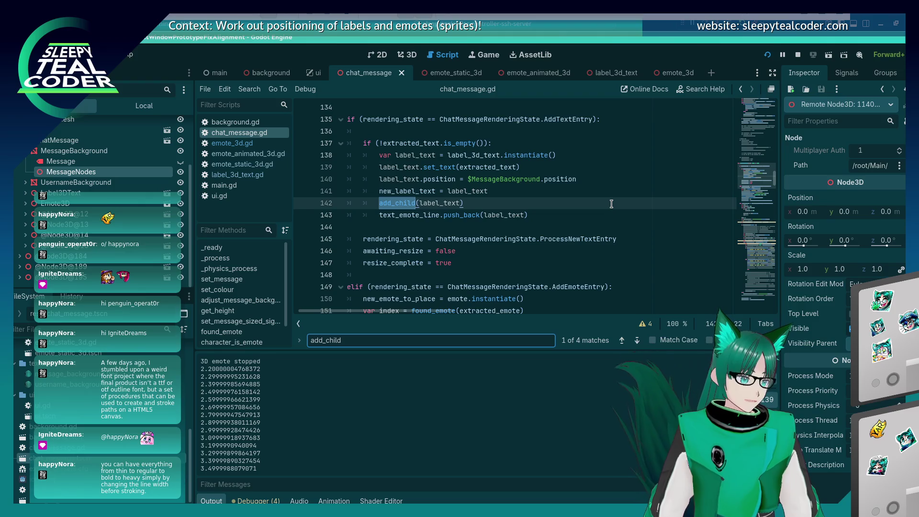
key("Return")
key("Return")
key("Return")
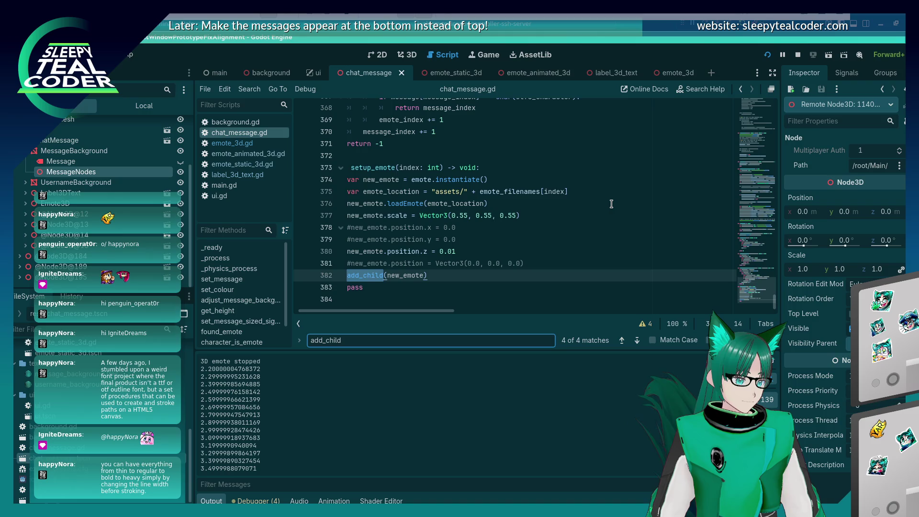
key("Escape")
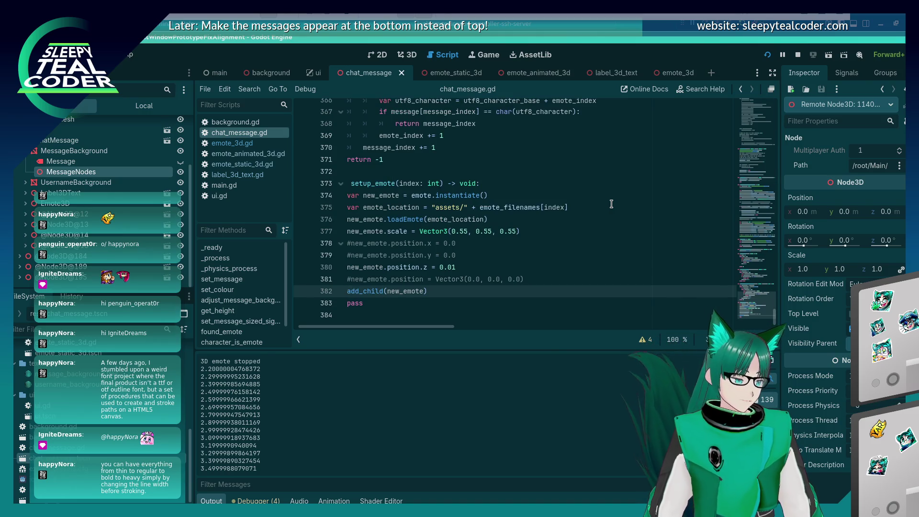
type("$Me")
key("Down")
key("Down")
key("Down")
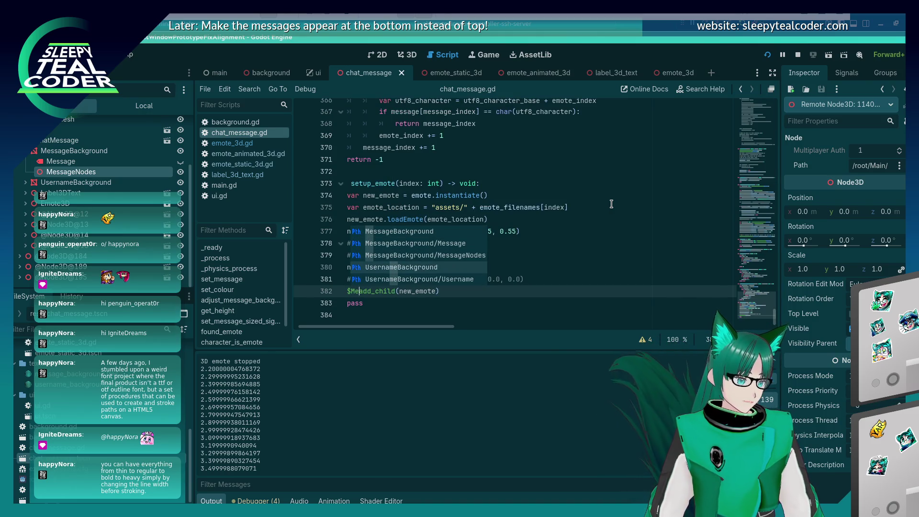
key("Up")
key("Return")
type(".")
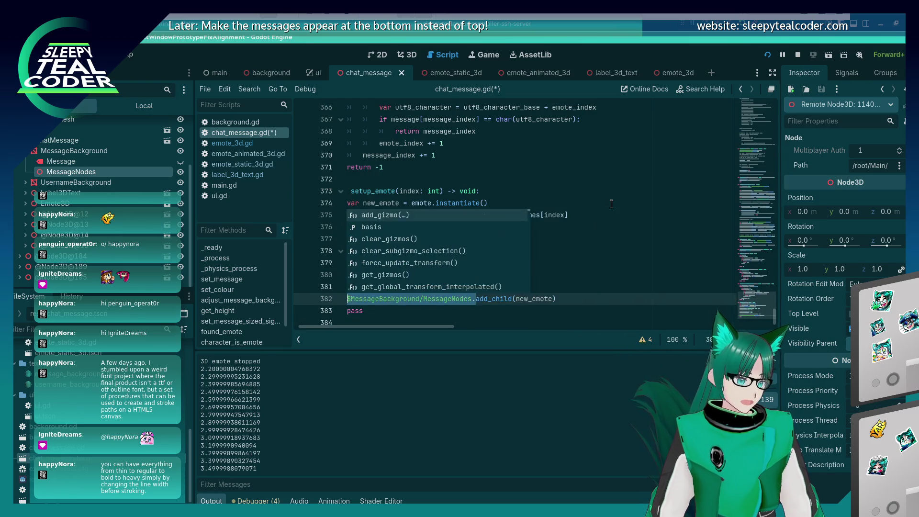
key("Escape")
- Prefix the add_child calls on lines 142 and 156 with the MessageNodes path and save
key("ctrl+f")
key("Return")
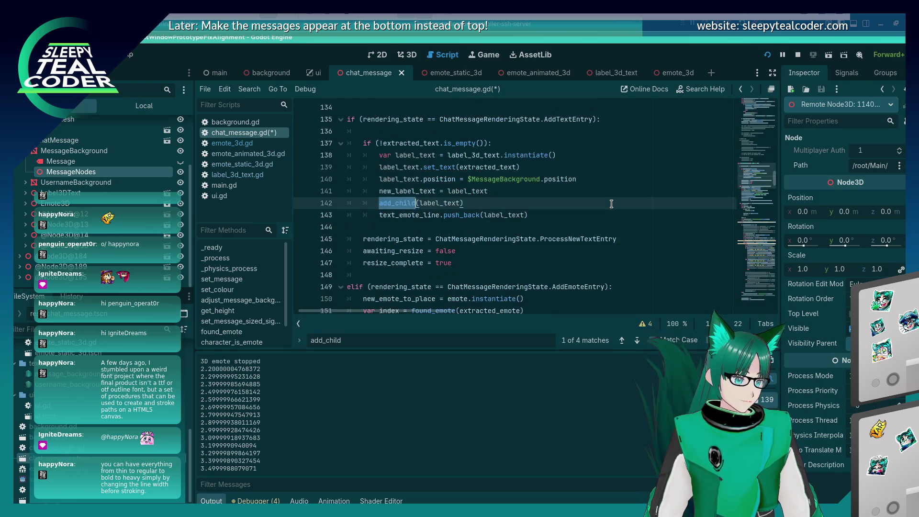
type("$MessageBackground/MessageNodes.")
key("F3")
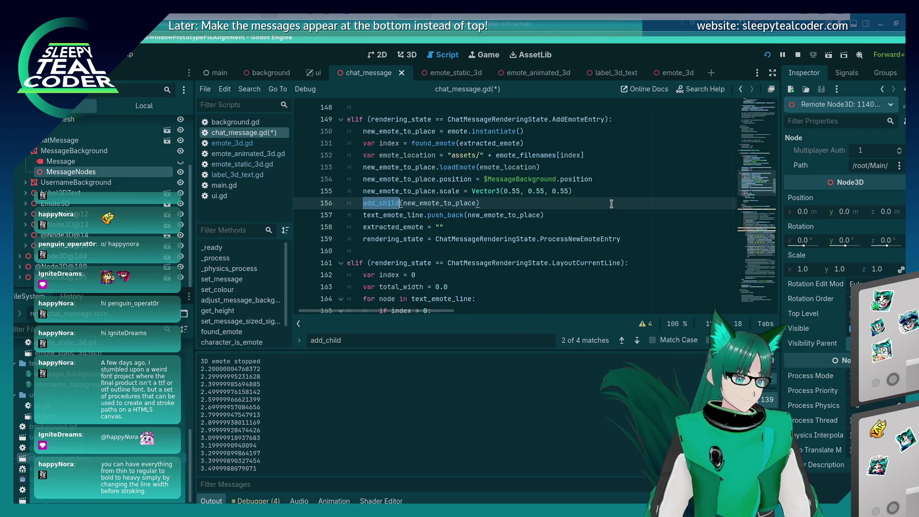
type("$MessageBackground/MessageNodes.")
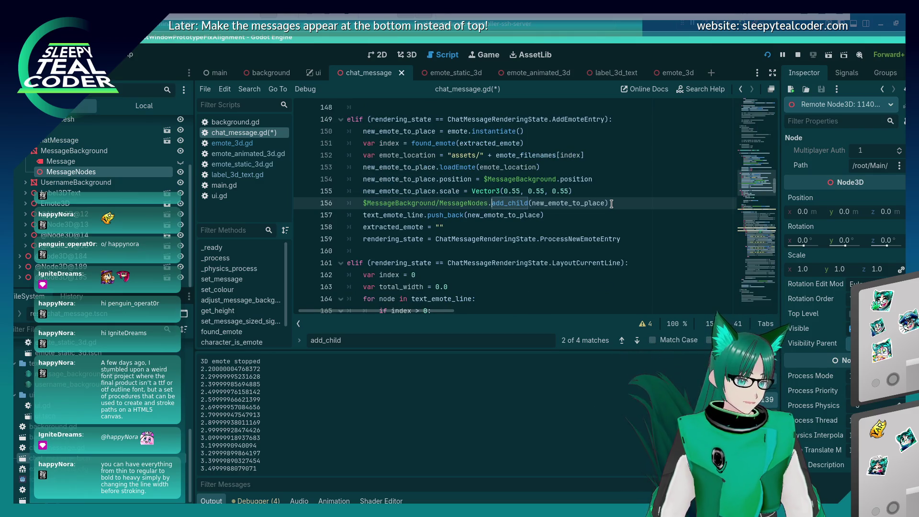
key("ctrl+s")
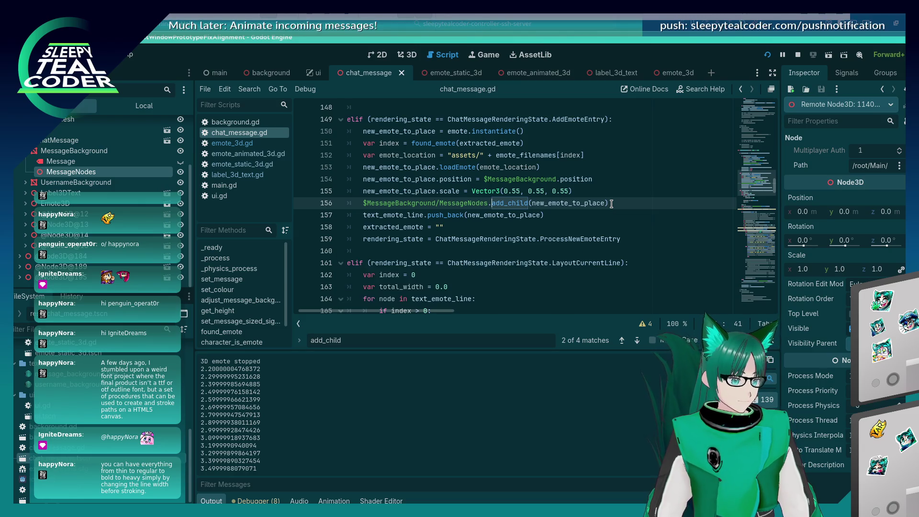
- Comment out setup_emote's own add_child with #, run with F5, and add a chat message
key("ctrl+End")
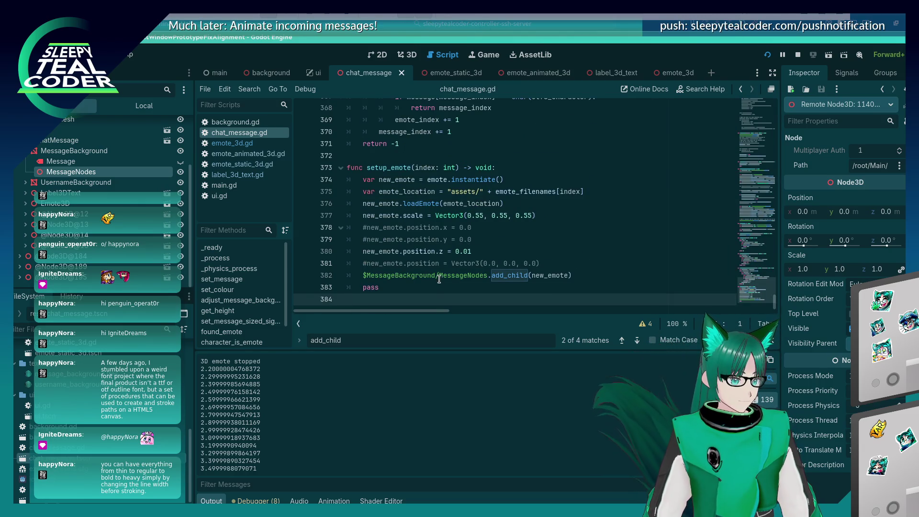
left_click(439, 276)
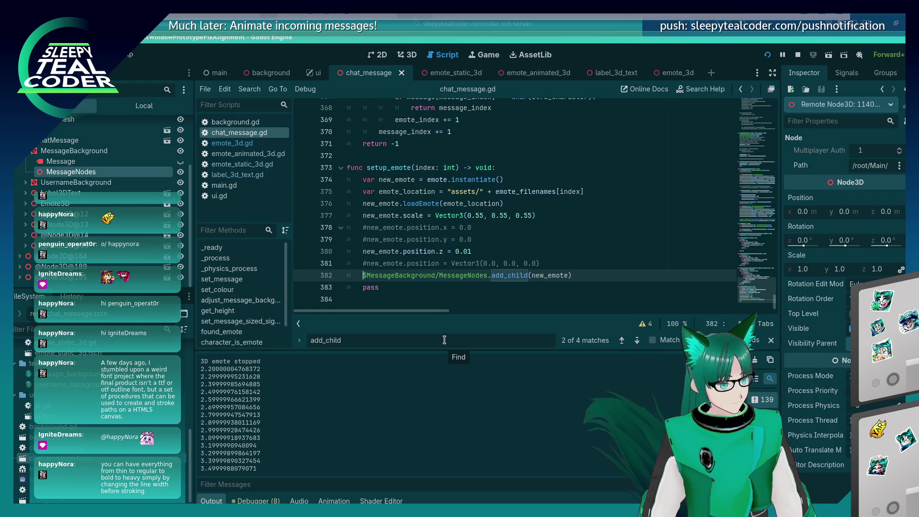
type("#")
key("F5")
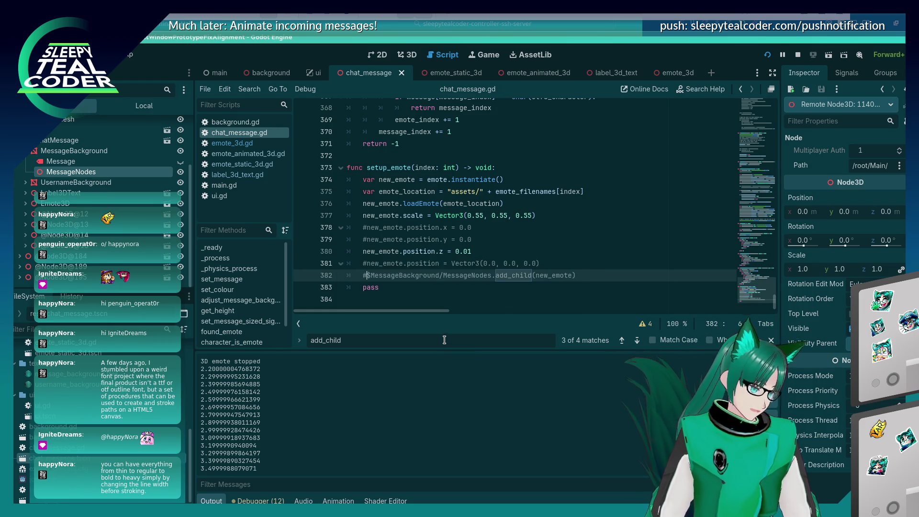
left_click(545, 149)
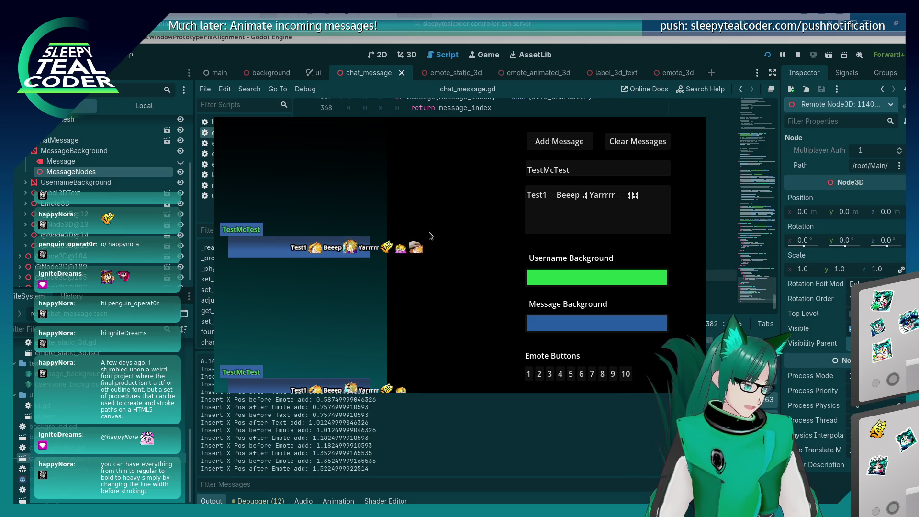
- Restart the game with the saved scene, post another message, and switch the game view to the free 3D camera
key("F5")
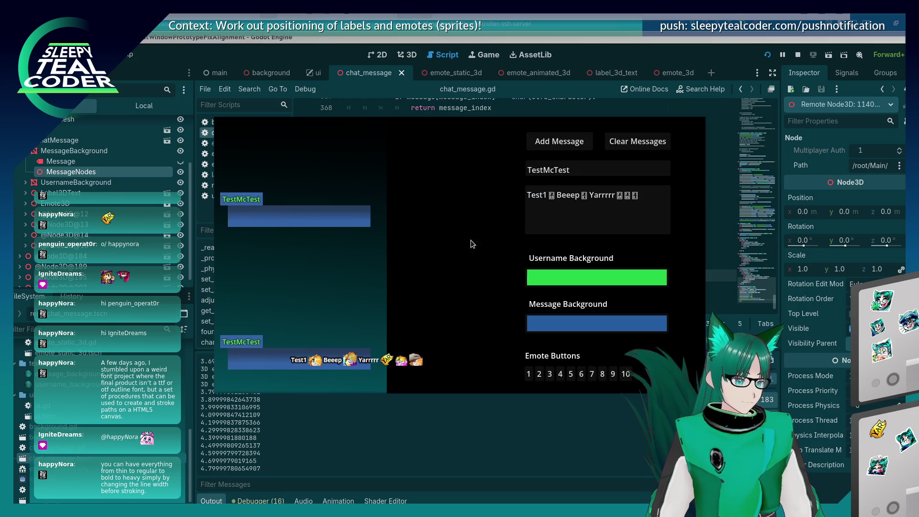
left_click(560, 141)
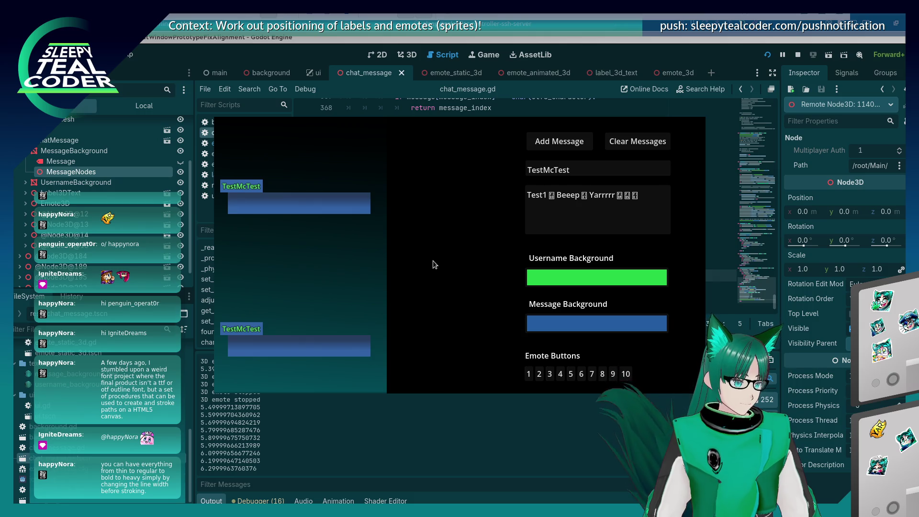
key("alt+Tab")
key("alt+Tab")
key("alt+Tab")
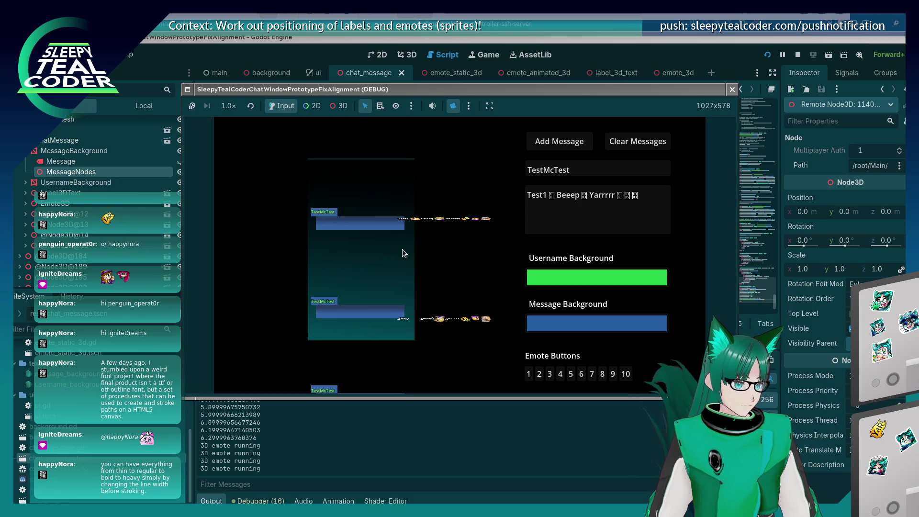
left_click(441, 212)
- Pan, tilt and zoom the game camera over the messages and emote row, then return to chat_message.gd
mouse_move(441, 213)
left_mouse_down()
mouse_move(396, 217)
mouse_move(388, 266)
left_mouse_up()
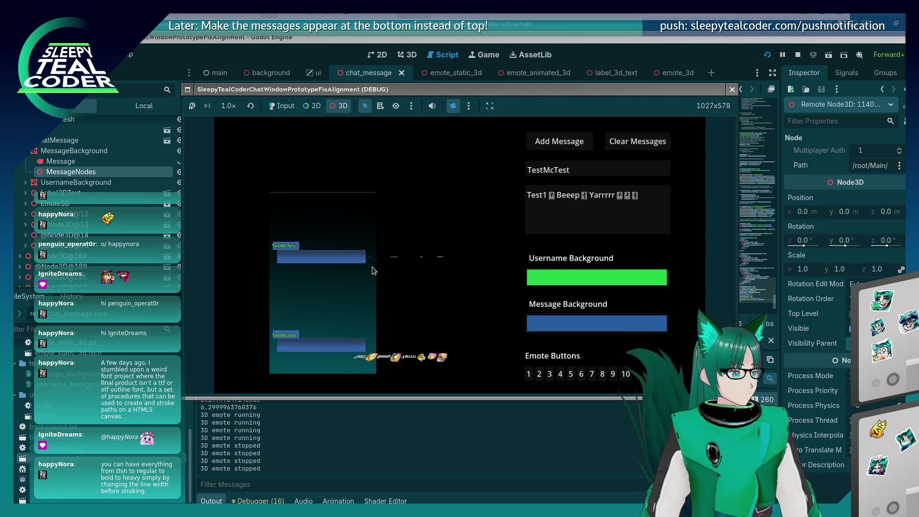
mouse_move(422, 279)
left_mouse_down()
mouse_move(404, 261)
mouse_move(408, 201)
mouse_move(439, 234)
mouse_move(435, 324)
mouse_move(428, 300)
left_mouse_up()
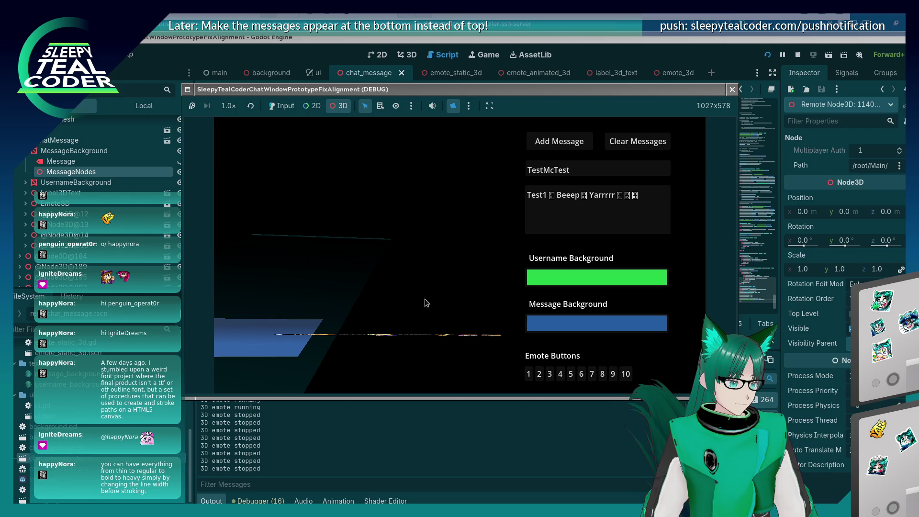
mouse_move(410, 339)
left_mouse_down()
mouse_move(413, 195)
mouse_move(426, 277)
mouse_move(423, 234)
mouse_move(427, 269)
mouse_move(404, 306)
left_mouse_up()
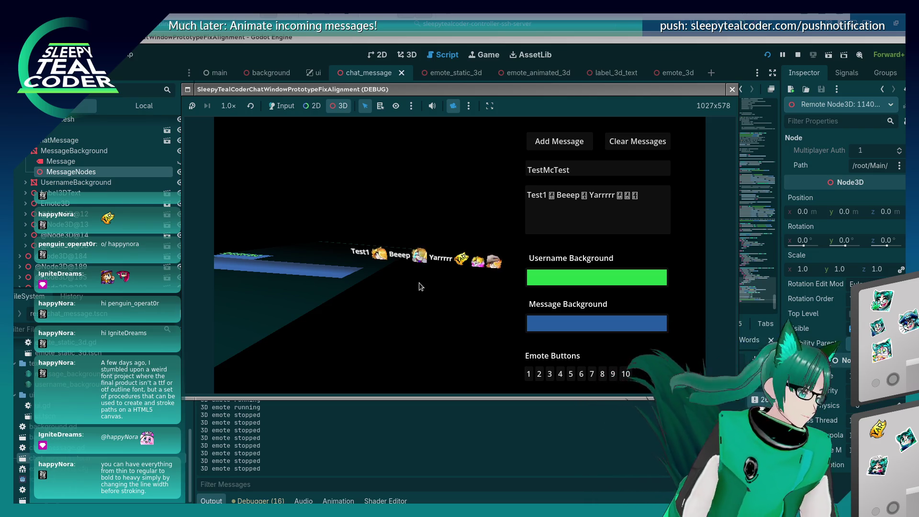
scroll(349, 238, "down", 3)
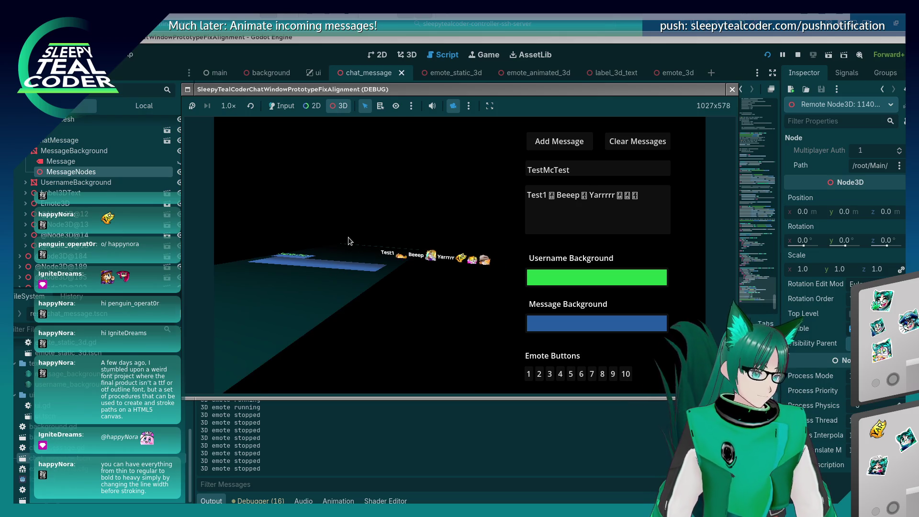
mouse_move(375, 265)
left_mouse_down()
mouse_move(360, 335)
mouse_move(361, 324)
mouse_move(361, 332)
mouse_move(401, 330)
mouse_move(413, 315)
mouse_move(418, 337)
mouse_move(421, 323)
mouse_move(405, 320)
mouse_move(406, 363)
mouse_move(415, 317)
left_mouse_up()
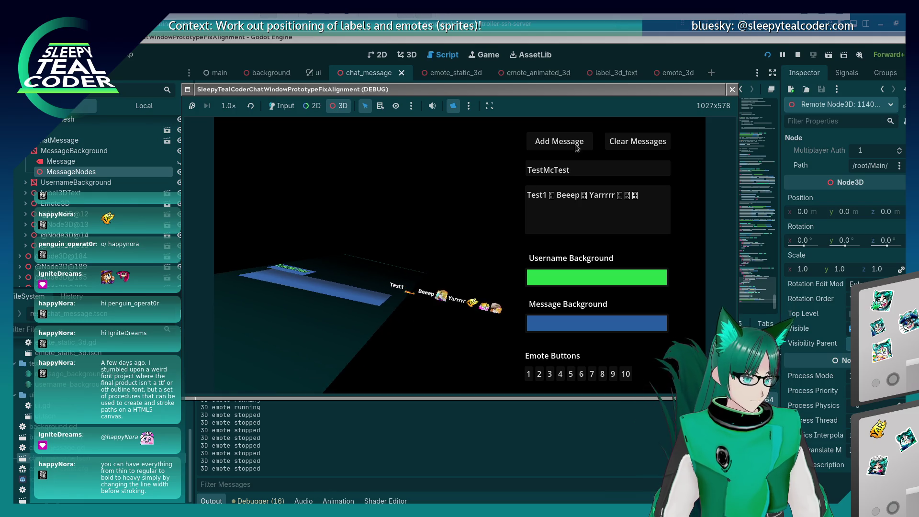
left_click(628, 54)
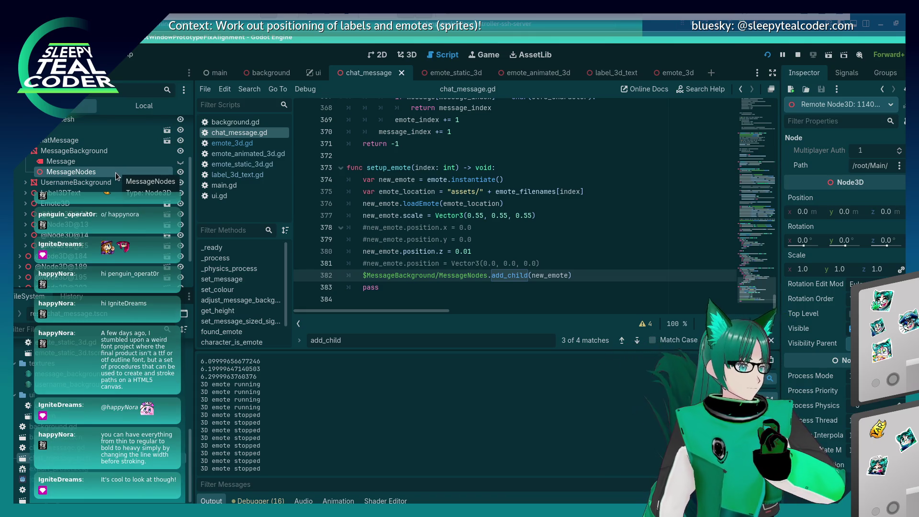
- Switch back to the running chat game showing emotes after Test1, Beeep and Yarrrrr
key("alt+Tab")
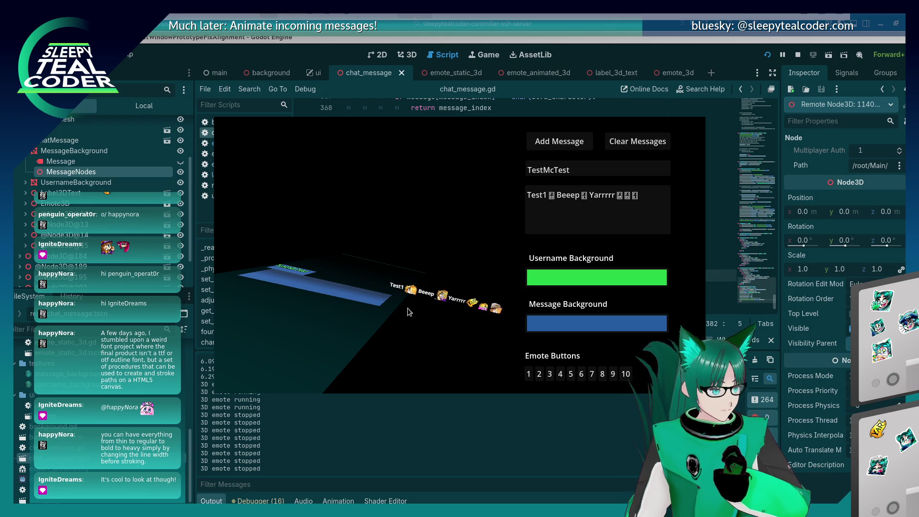
- Orbit the game camera around the stacked chat messages, then return to the chat_message.gd script
mouse_move(338, 234)
left_mouse_down()
mouse_move(364, 328)
mouse_move(387, 332)
mouse_move(388, 370)
mouse_move(355, 350)
left_mouse_up()
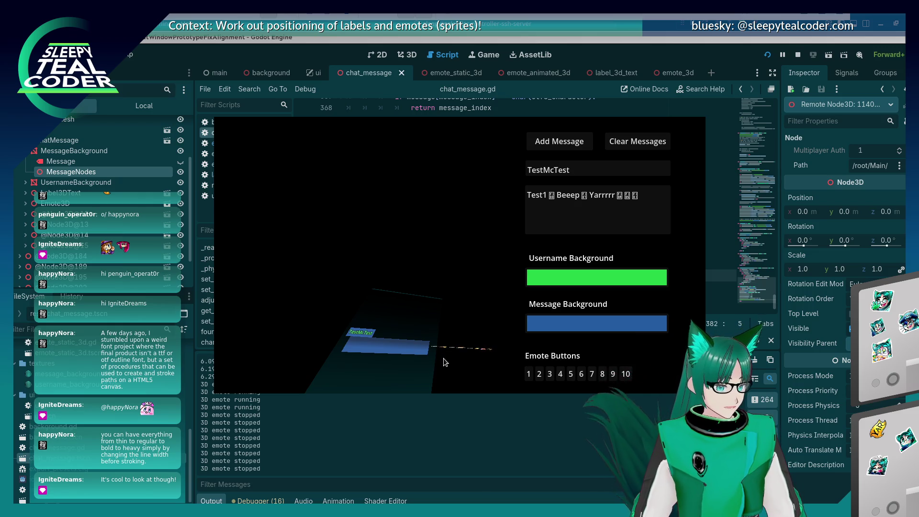
mouse_move(439, 331)
left_mouse_down()
mouse_move(401, 254)
mouse_move(374, 291)
mouse_move(372, 246)
left_mouse_up()
mouse_move(416, 326)
left_mouse_down()
mouse_move(396, 294)
mouse_move(400, 323)
mouse_move(424, 261)
mouse_move(424, 284)
mouse_move(407, 295)
mouse_move(422, 342)
left_mouse_up()
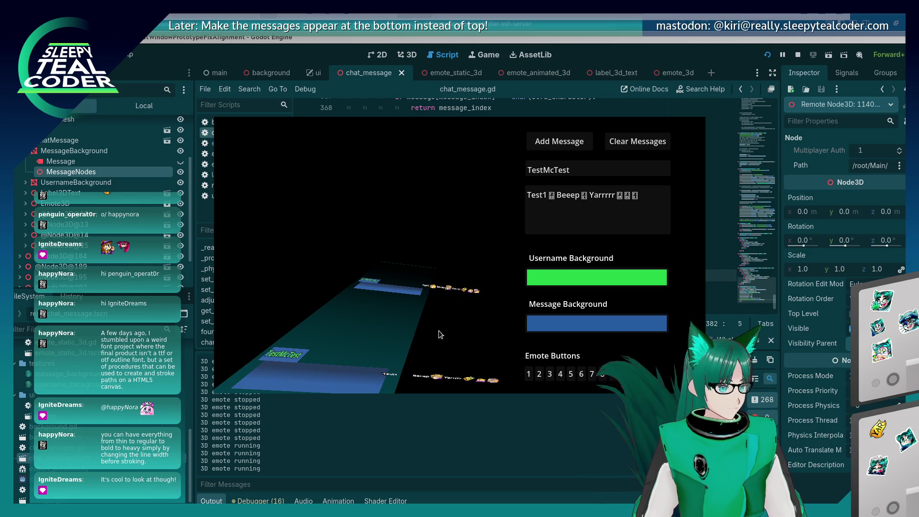
left_click(95, 174)
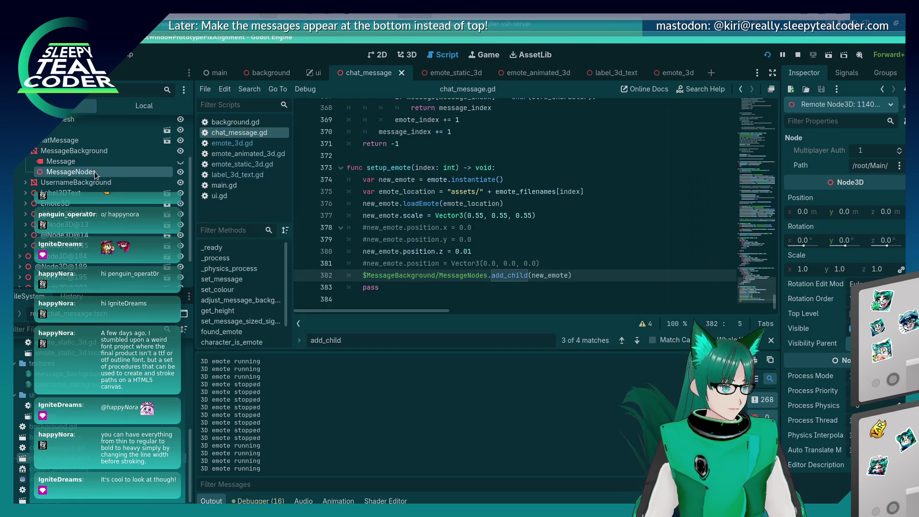
- Select the MessageNodes container in the chat_message scene's local node tree
left_click(408, 56)
left_click(62, 161)
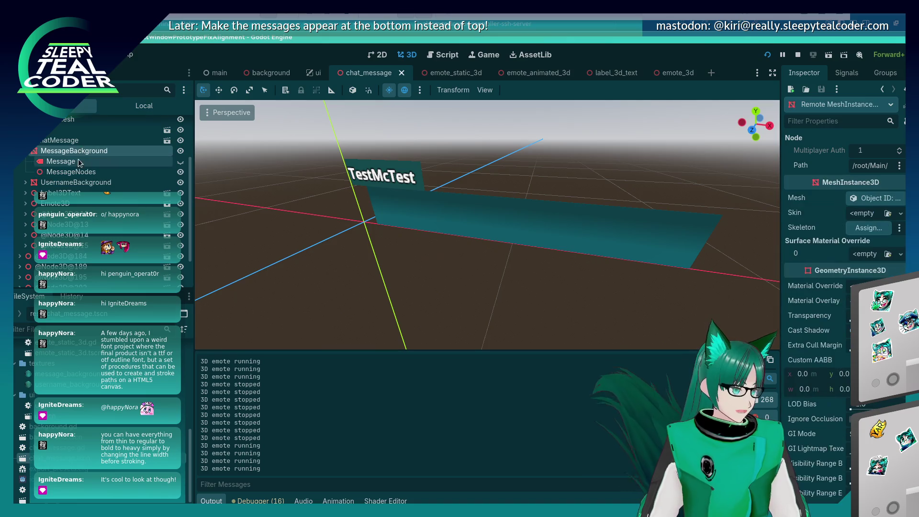
left_click(71, 172)
left_click(134, 110)
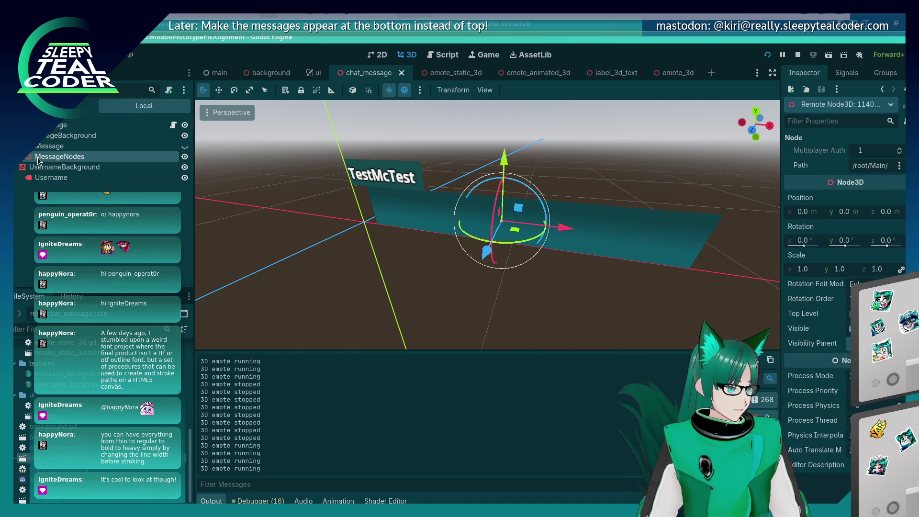
scroll(500, 284, "up", 4)
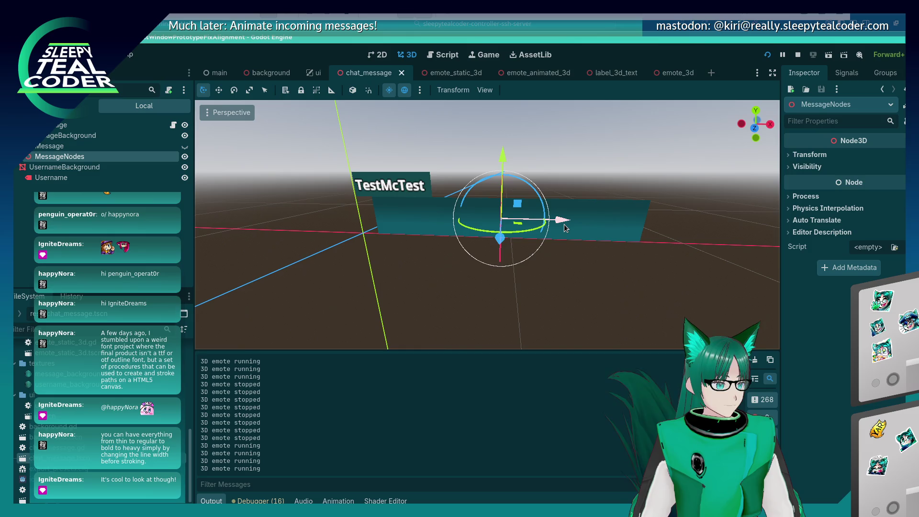
- Drag MessageNodes left along X toward the username label, then return to the game
mouse_move(566, 228)
left_mouse_down()
mouse_move(455, 225)
mouse_move(457, 280)
left_mouse_up()
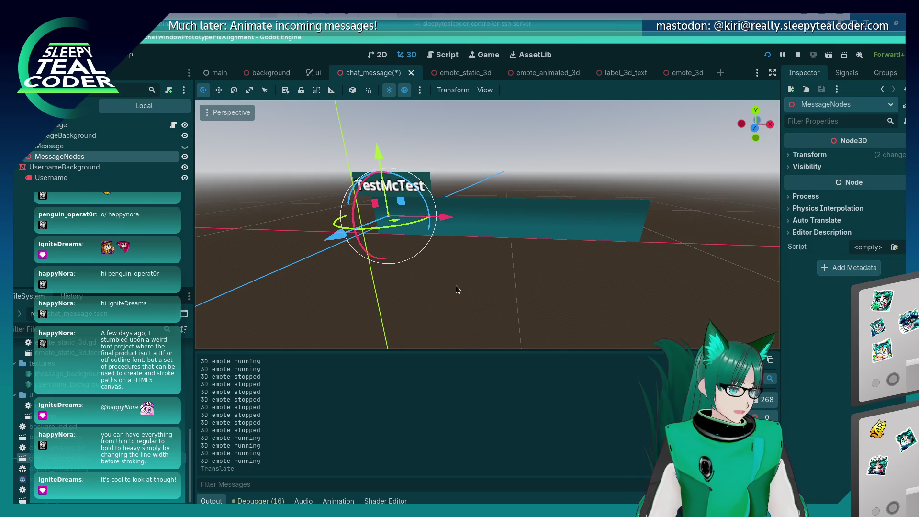
left_click(454, 295)
key("alt+Tab")
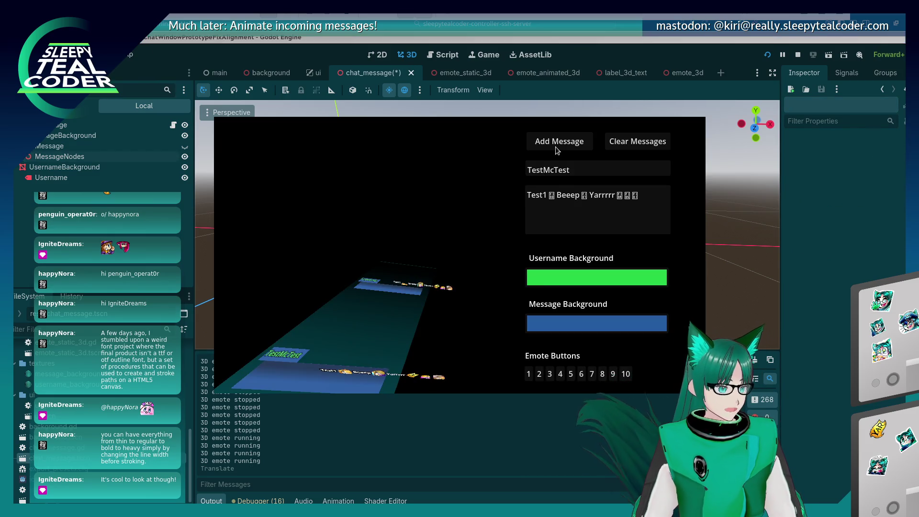
key("alt+Tab")
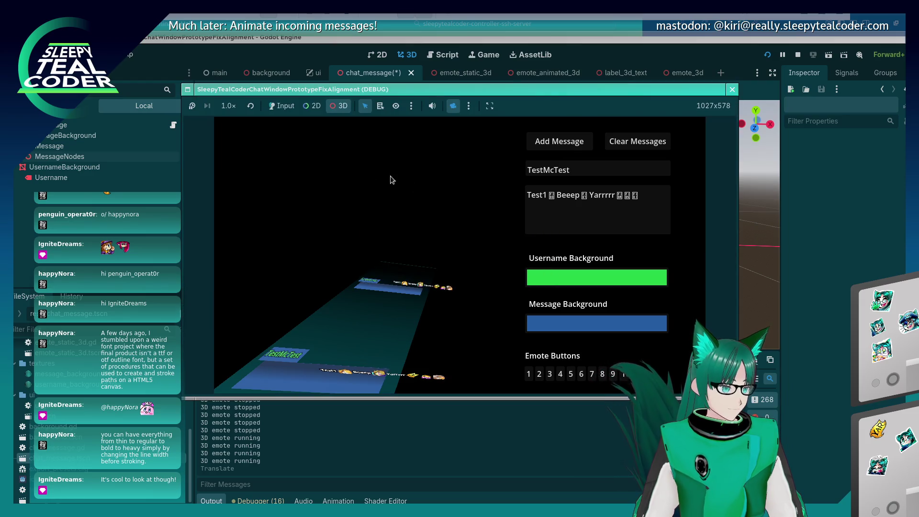
- Add another test message, orbit the override camera to check its layout, then stop the game
left_click(560, 144)
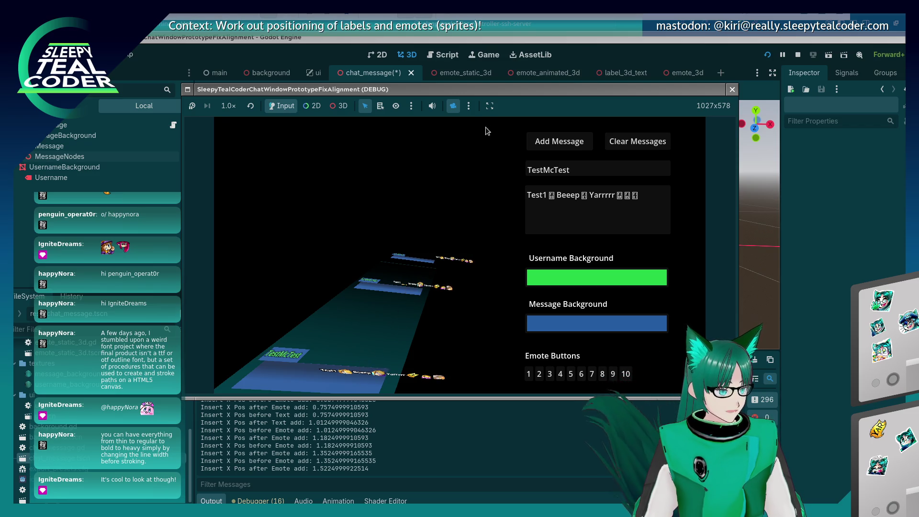
left_click(339, 106)
mouse_move(470, 287)
left_mouse_down()
mouse_move(409, 295)
mouse_move(452, 314)
mouse_move(423, 329)
left_mouse_up()
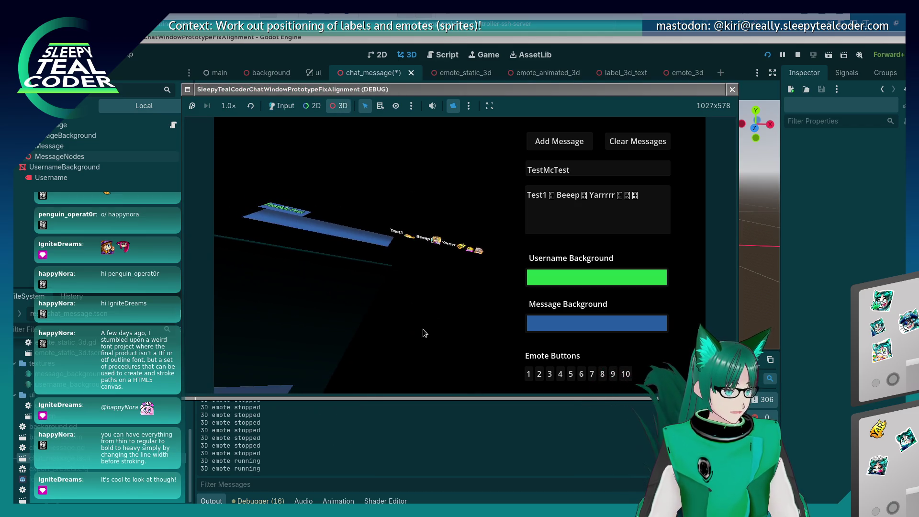
key("F8")
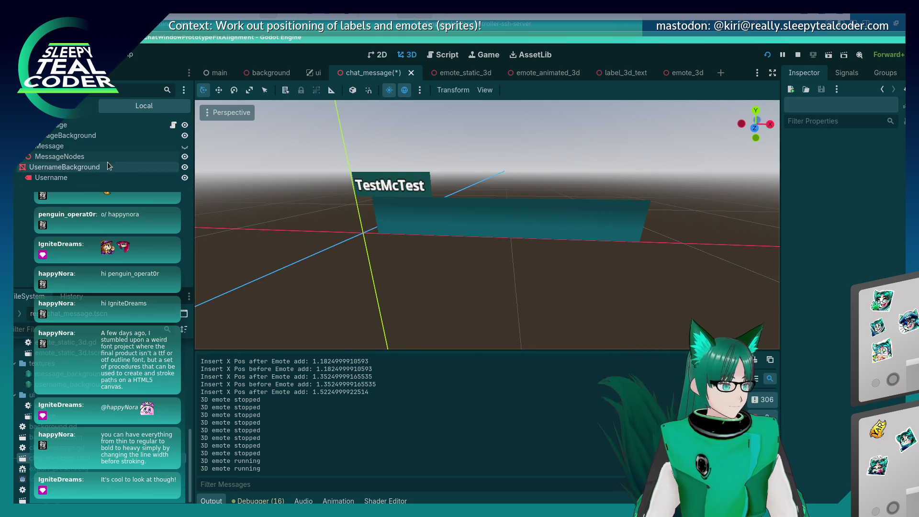
- Undo the MessageNodes move, rerun the game with F5, and return to the game's own camera
left_click(110, 157)
key("ctrl+z")
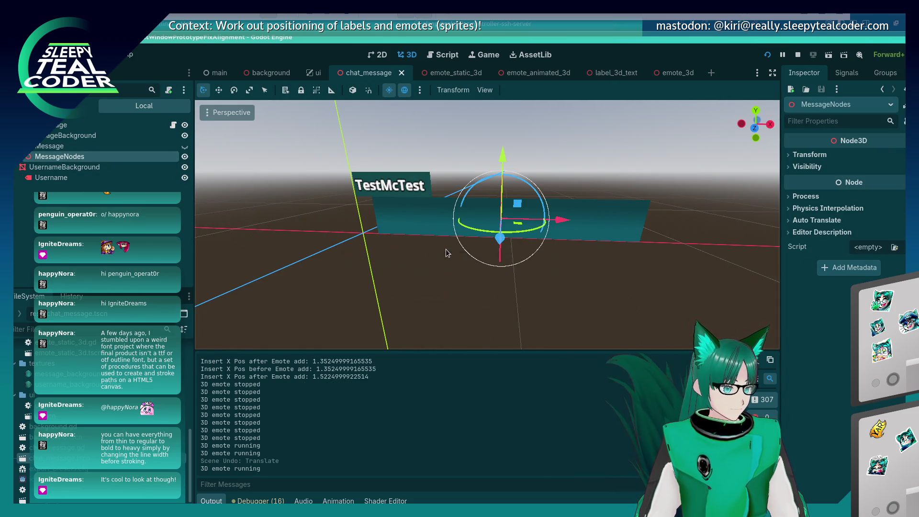
key("F5")
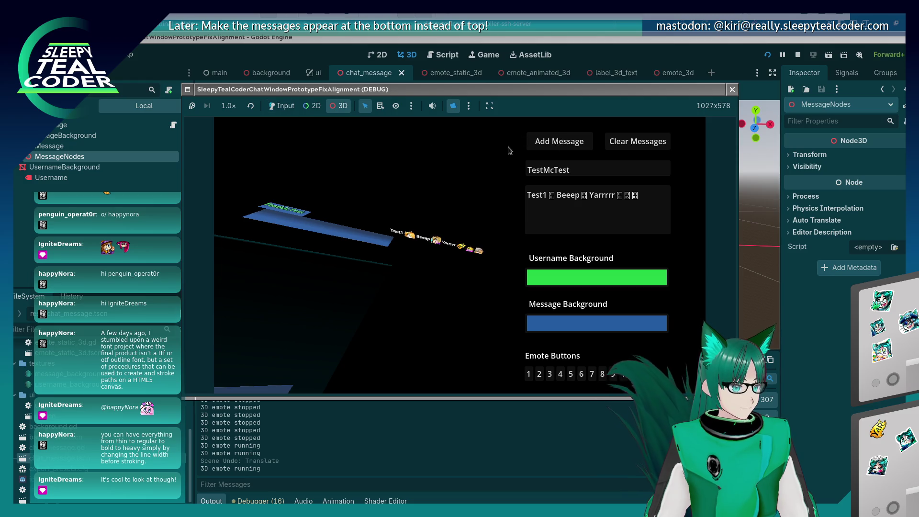
left_click(452, 107)
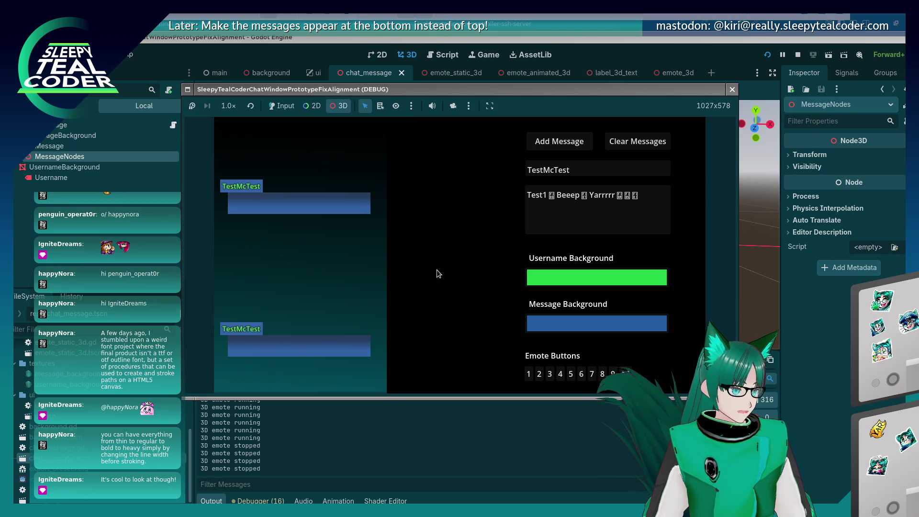
- Re-enable game input, watch the messages move, then stop the game with F8
left_click(282, 106)
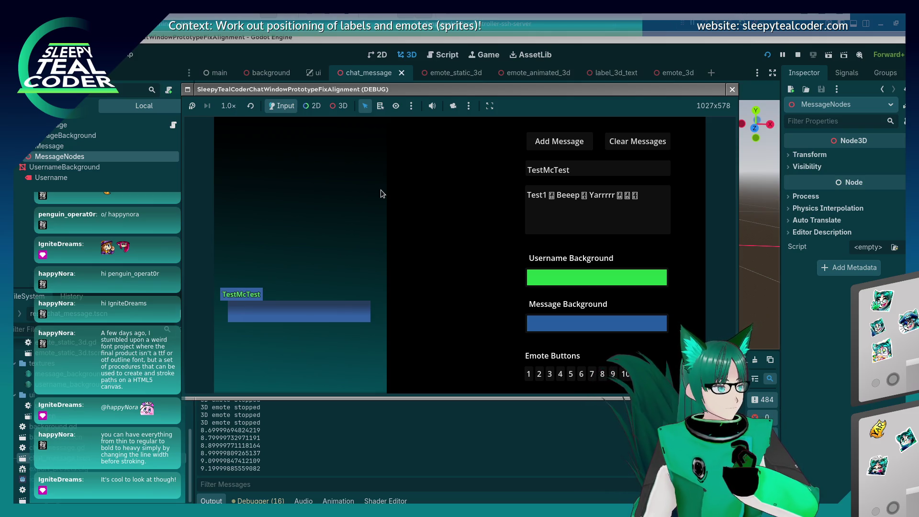
key("F8")
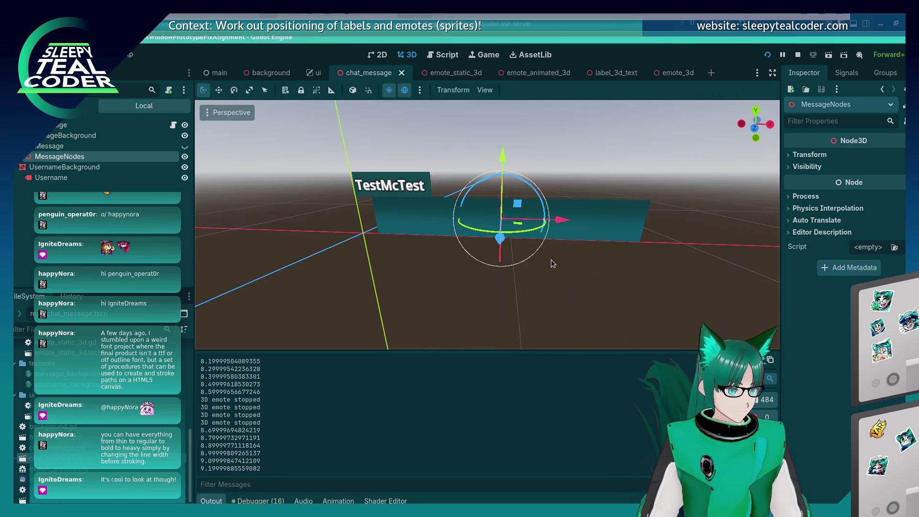
- Select MessageBackground and then MessageNodes, orbiting the viewport around each
left_click(450, 205)
mouse_move(417, 227)
left_mouse_down()
mouse_move(490, 277)
mouse_move(311, 271)
left_mouse_up()
left_click(103, 158)
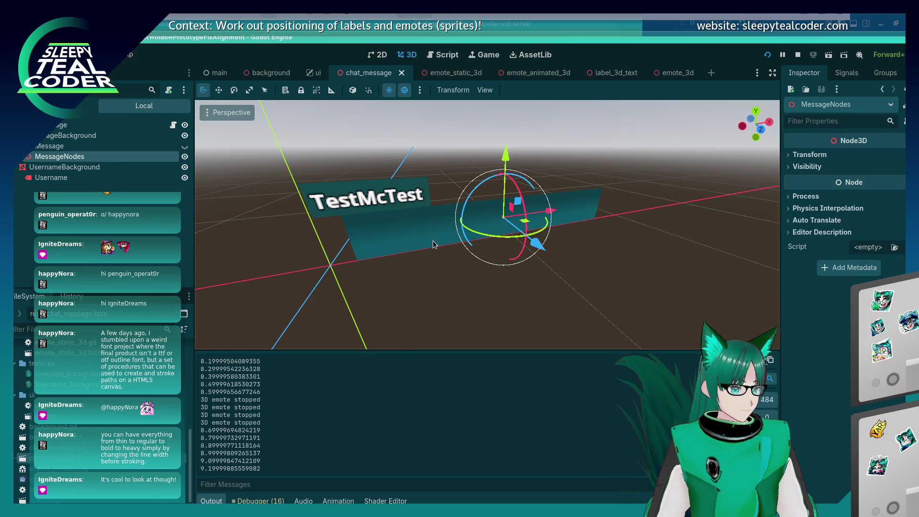
mouse_move(536, 245)
left_mouse_down()
mouse_move(455, 287)
mouse_move(545, 289)
mouse_move(366, 271)
mouse_move(384, 276)
left_mouse_up()
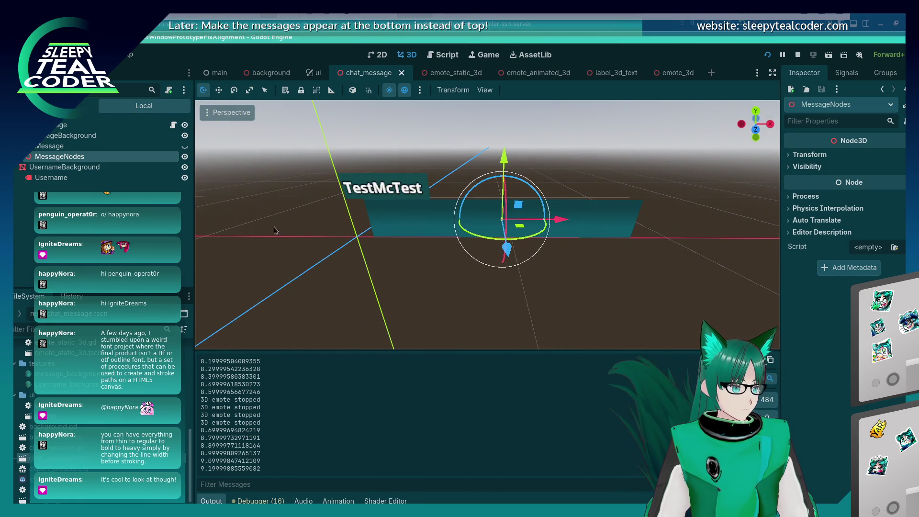
- In the Remote tree, compare Label3DText's 0.937, 0.18 position with MessageNodes at the origin
left_click(78, 109)
left_click(110, 191)
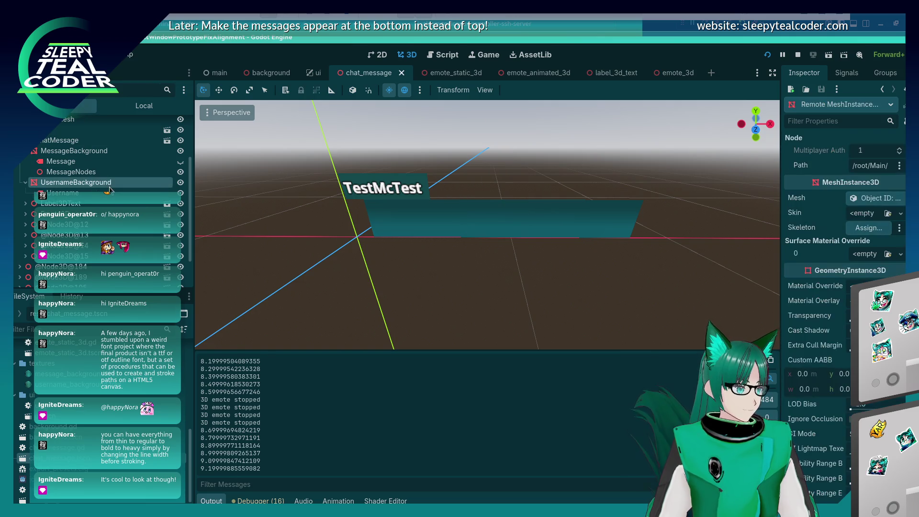
left_click(107, 192)
left_click(107, 192)
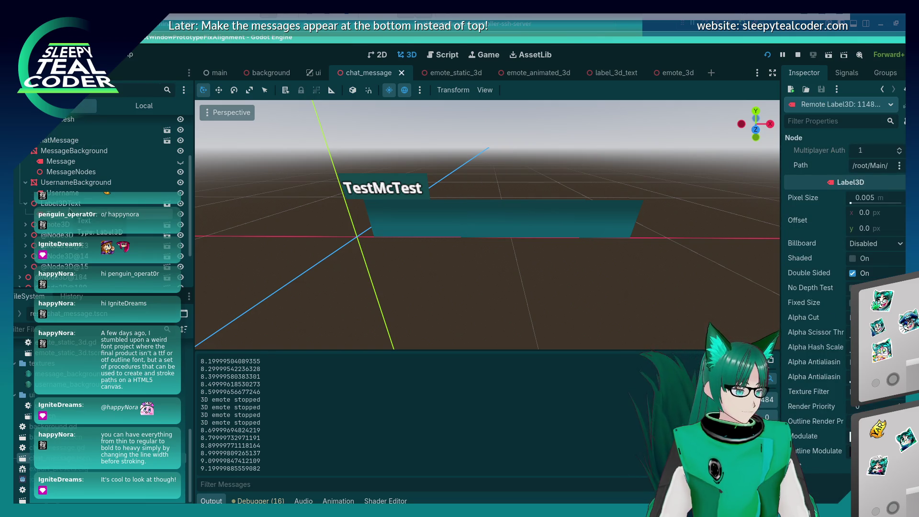
left_click(70, 205)
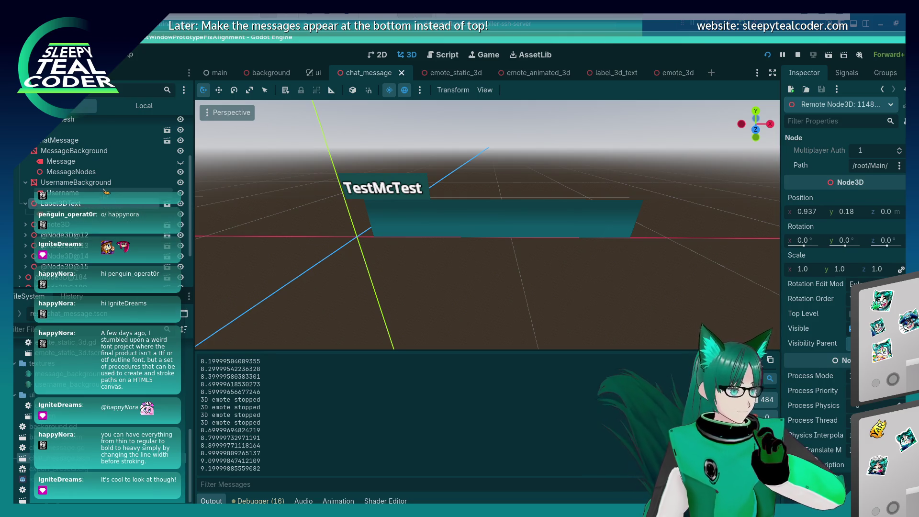
scroll(83, 212, "up", 3)
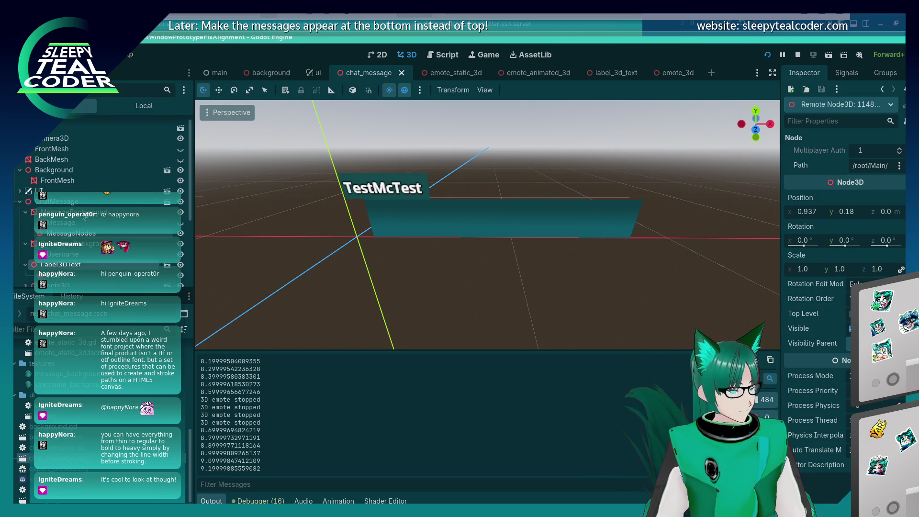
left_click(75, 235)
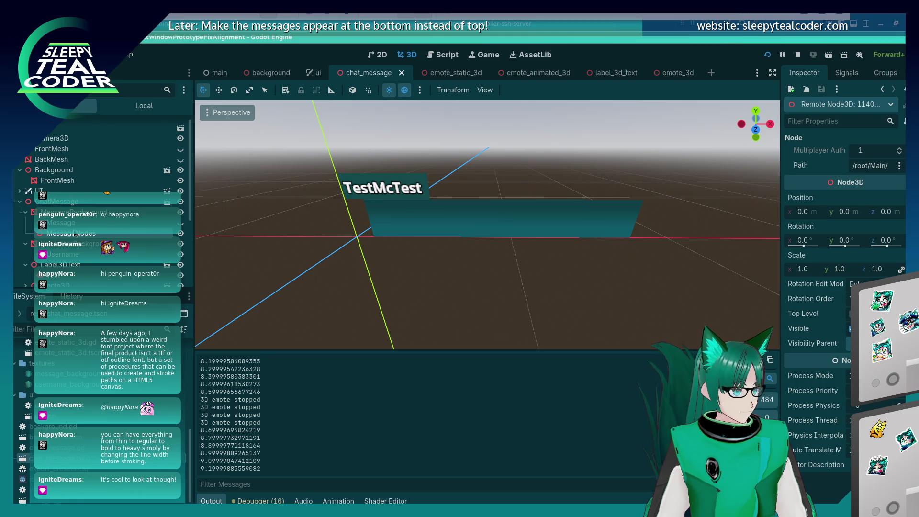
scroll(75, 234, "down", 3)
scroll(74, 233, "up", 3)
scroll(74, 233, "down", 3)
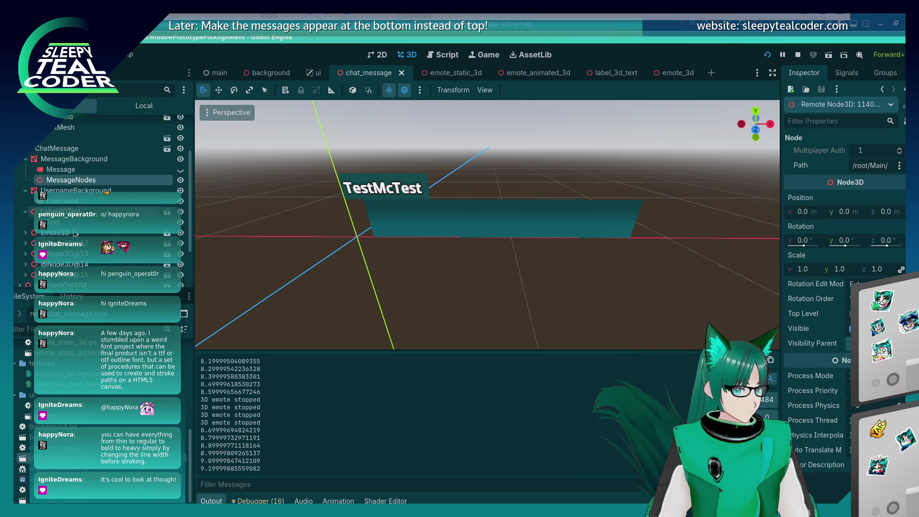
key("alt+Tab")
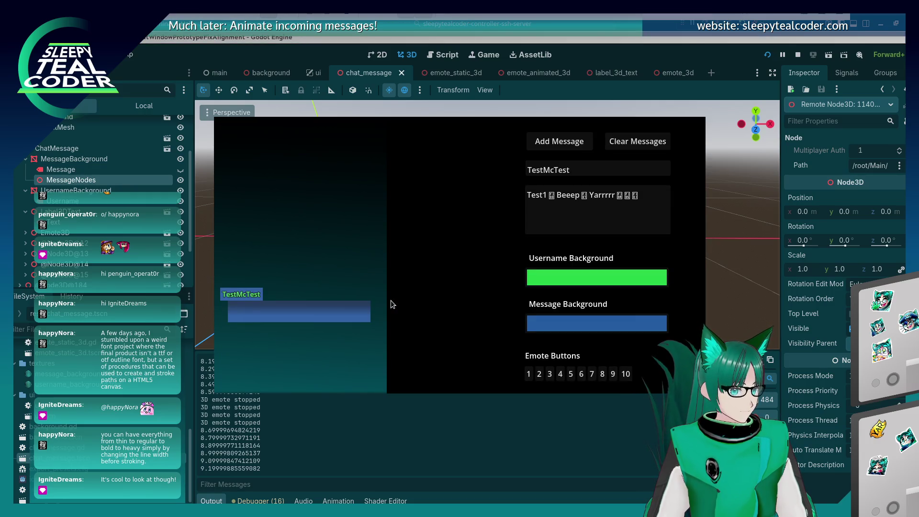
- Enable the camera override in the running game and list-select the message's FrontMesh
key("alt+Tab")
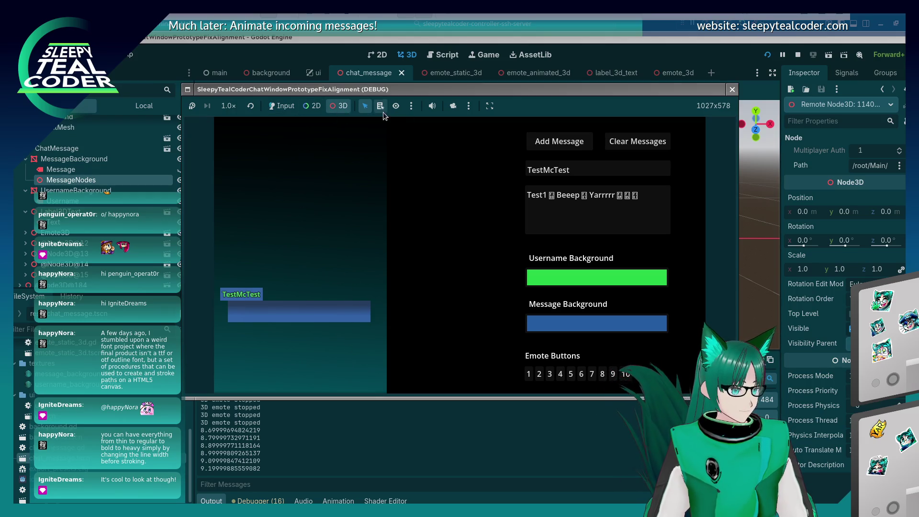
left_click(454, 106)
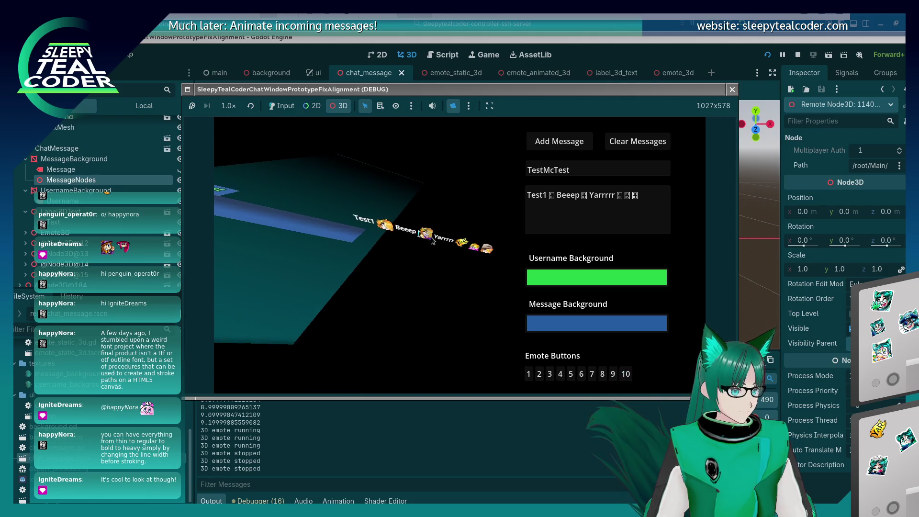
left_click(381, 105)
left_click(378, 222)
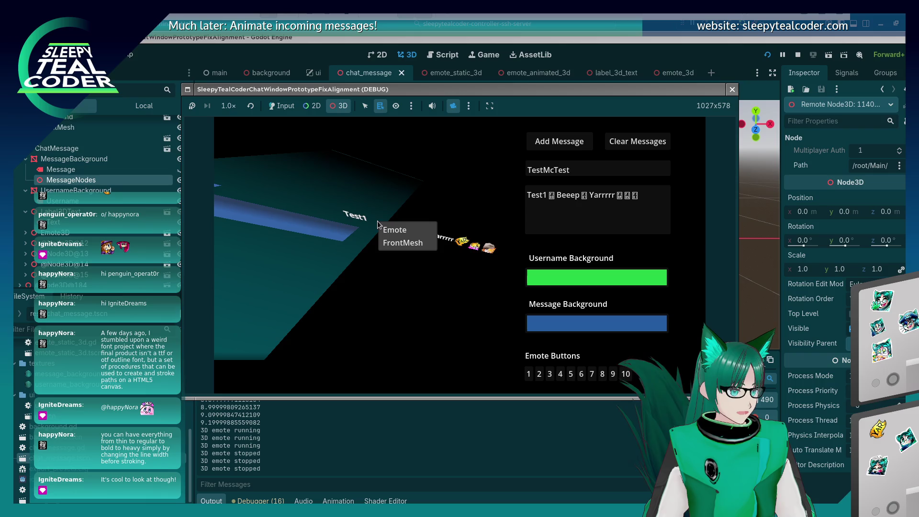
left_click(388, 243)
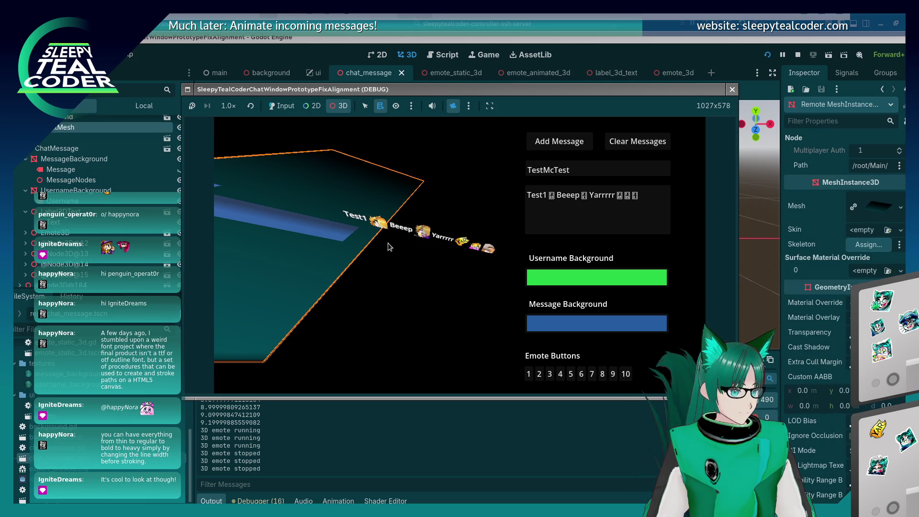
- Select the Beeep Label3D, the MessageBackground strip, then MessageNodes in the Remote tree
left_click(405, 226)
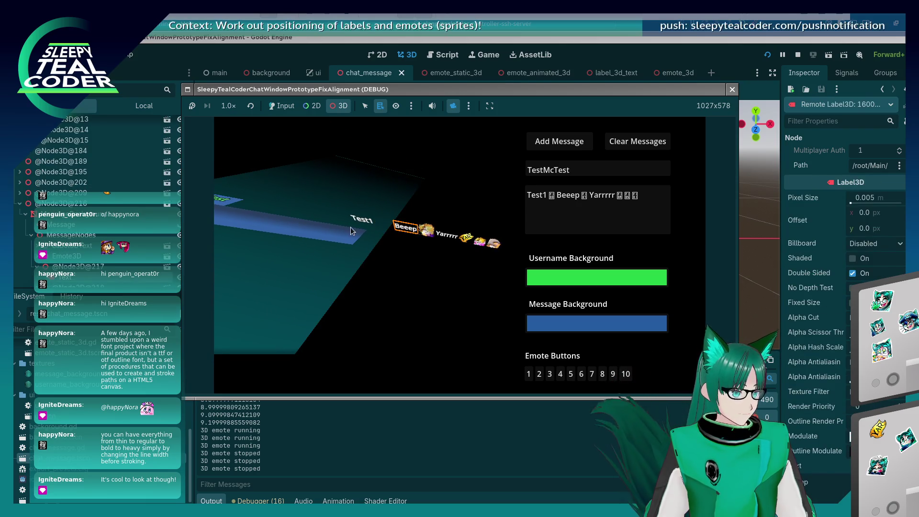
left_click(323, 229)
left_click(334, 239)
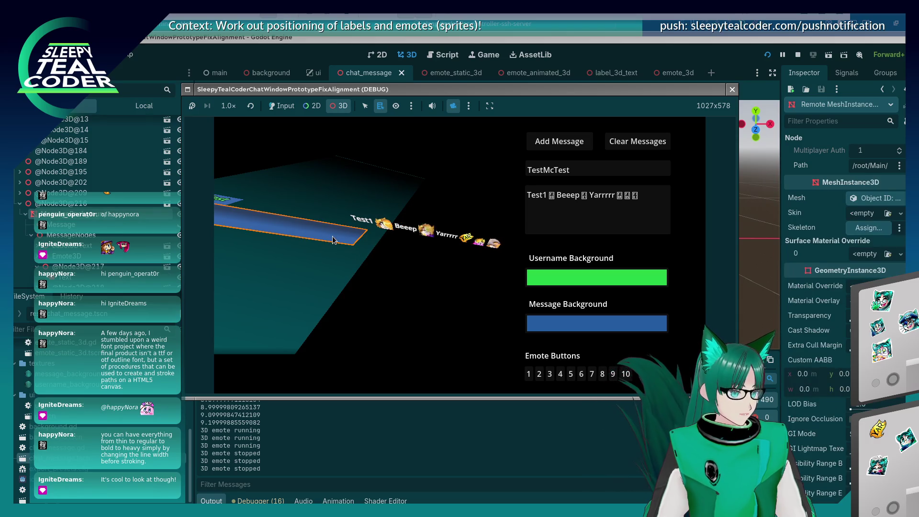
left_click(57, 235)
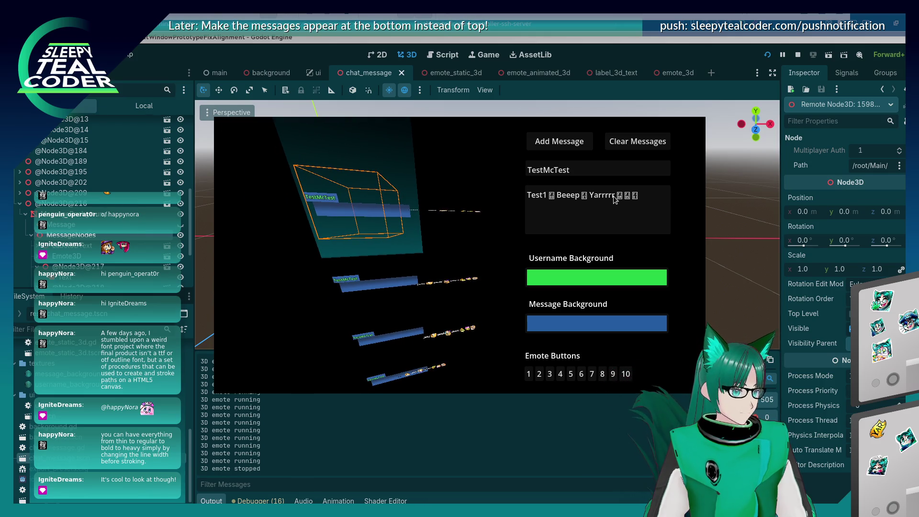
- Add a new chat message ending in 'Beeeeeeeeeeeeeeeeeeeep' to the running game
key("alt+Tab")
key("alt+Tab")
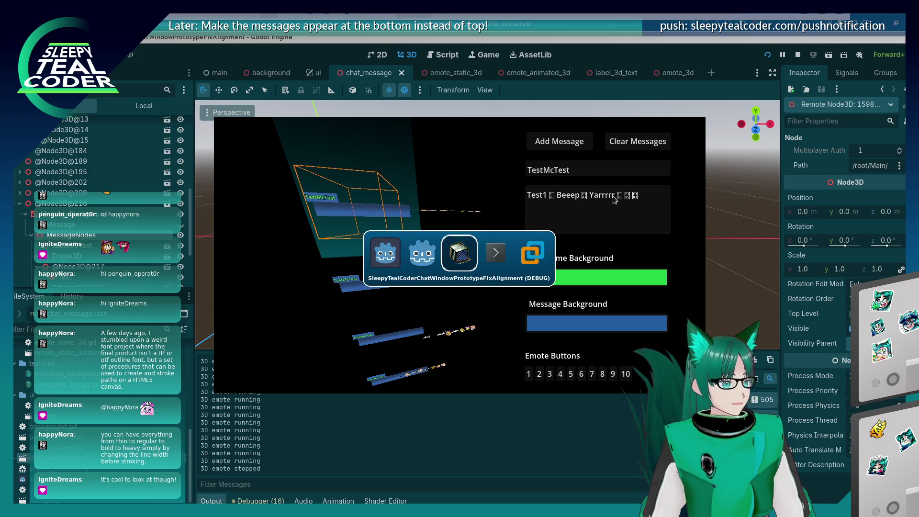
left_click(293, 107)
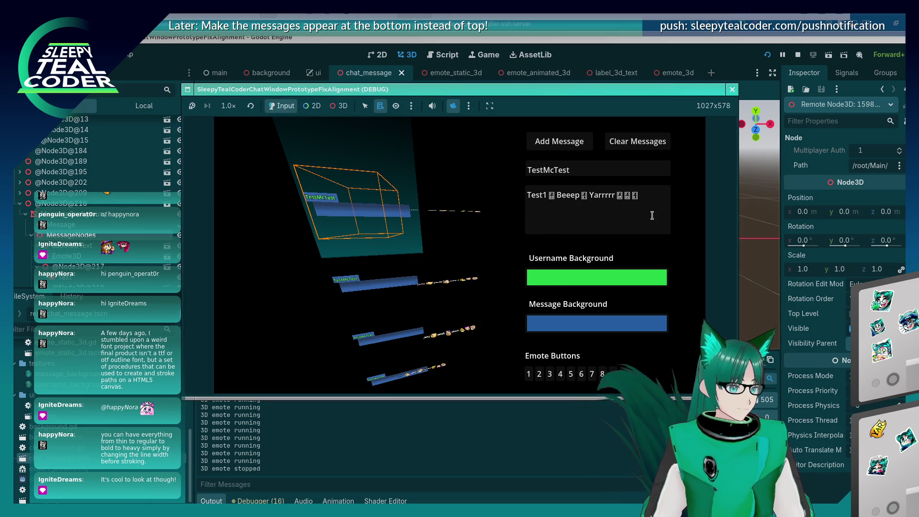
left_click(646, 197)
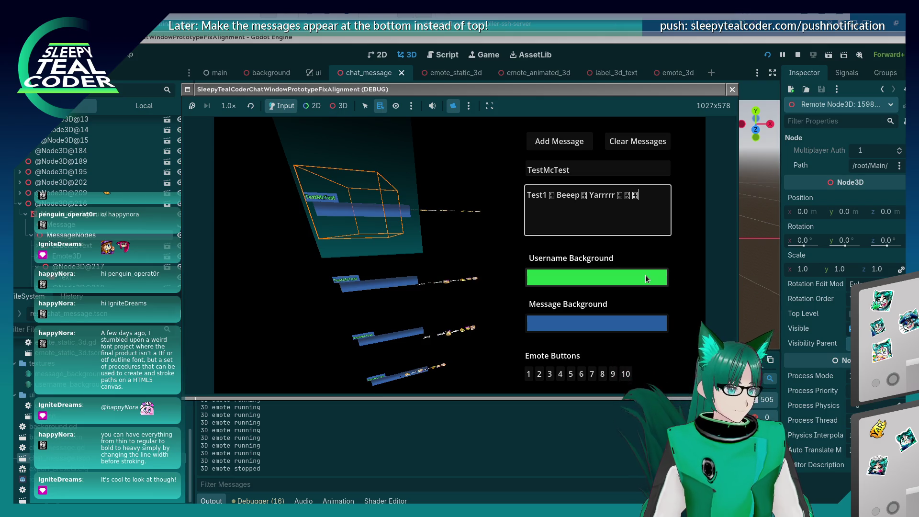
type("Beeeeeeeeeeeeeeeeeeeep")
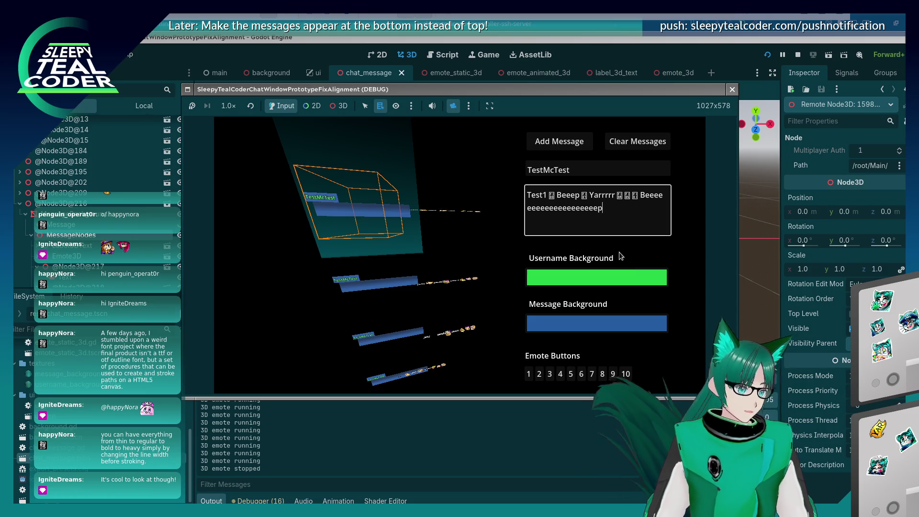
left_click(574, 139)
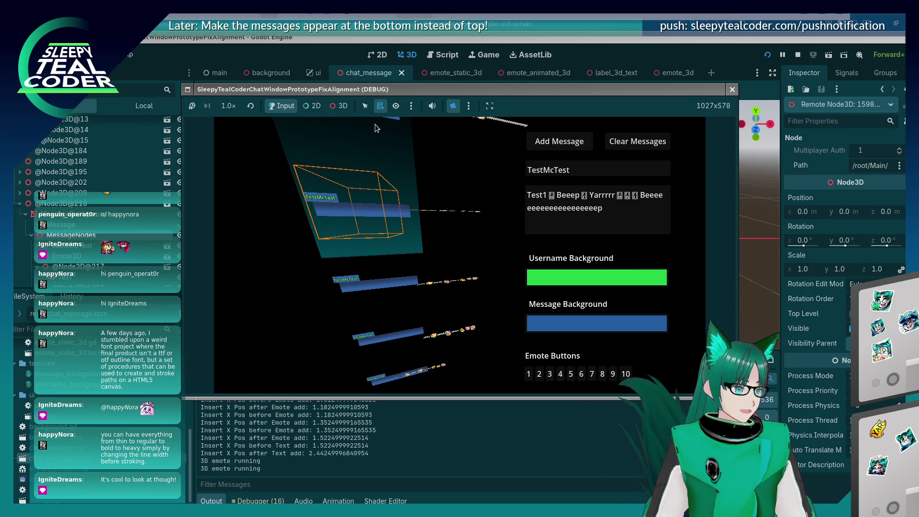
- Select the top message's background bar and its whole message node, then return to the editor
left_click(338, 105)
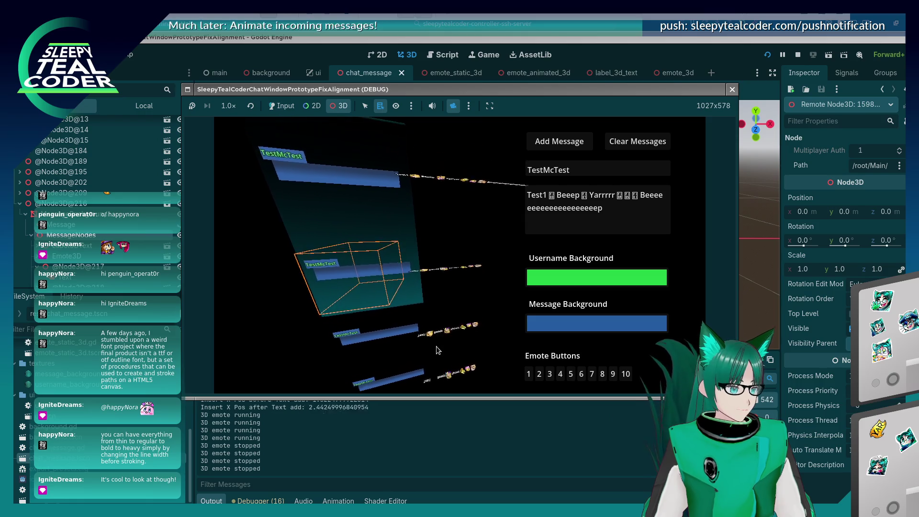
key("F8")
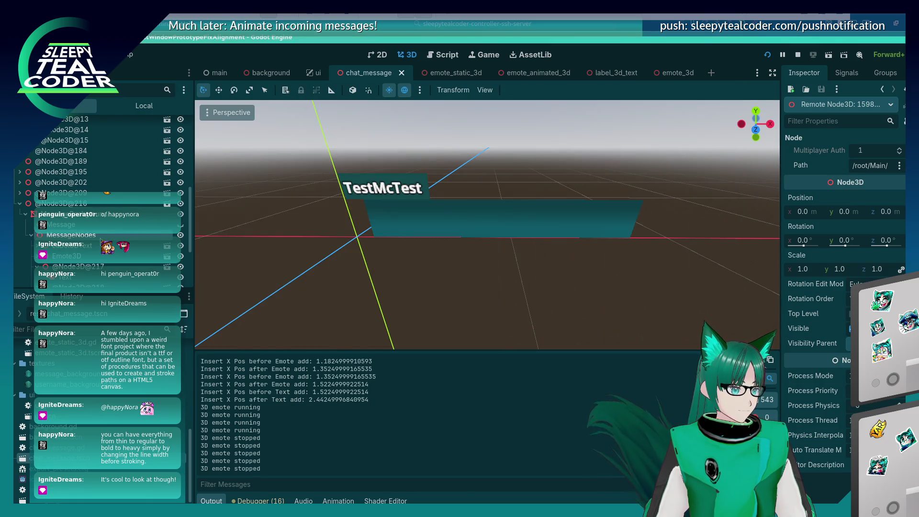
key("alt+Tab")
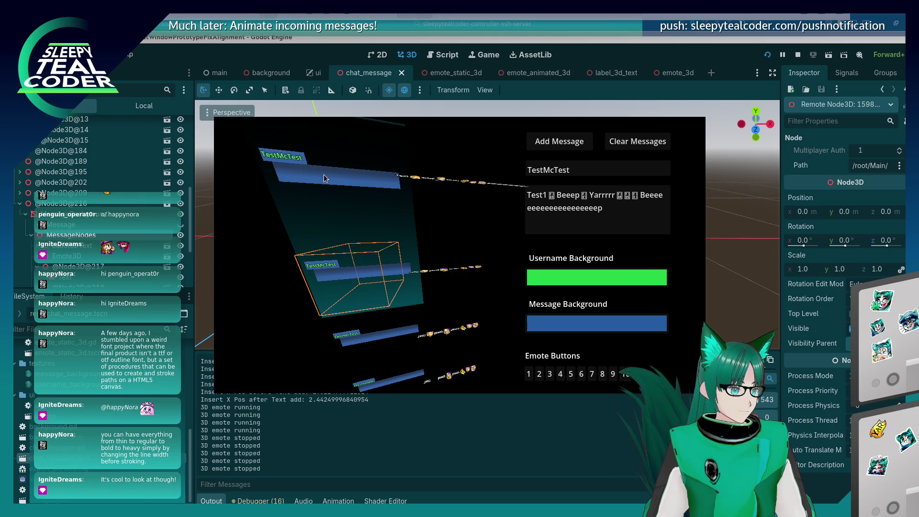
left_click(329, 184)
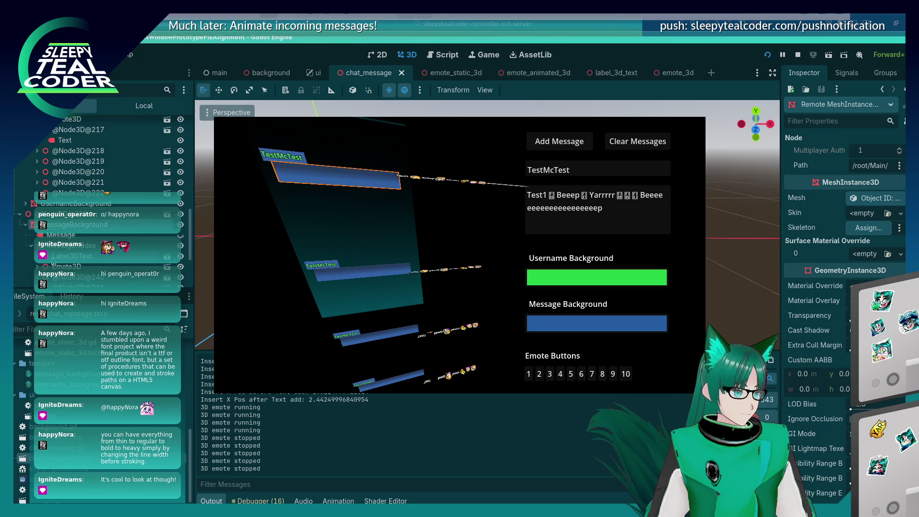
left_click(71, 252)
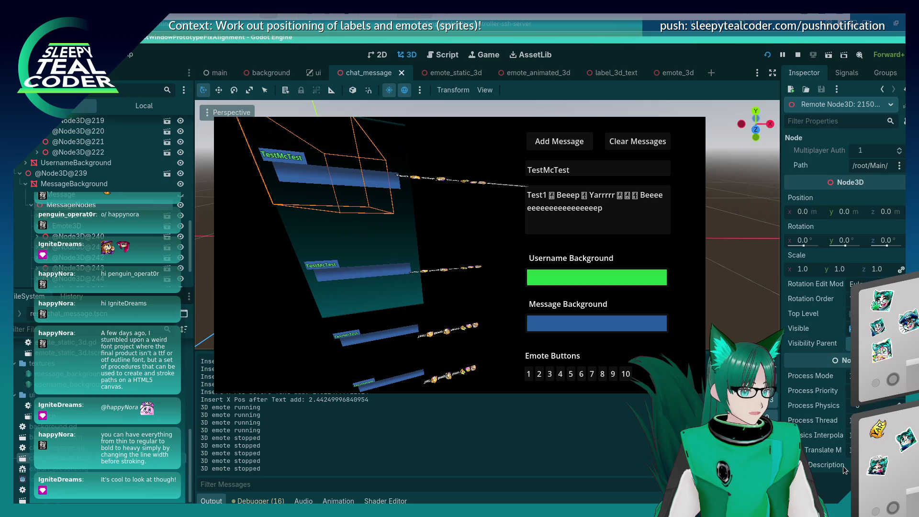
scroll(844, 467, "down", 2)
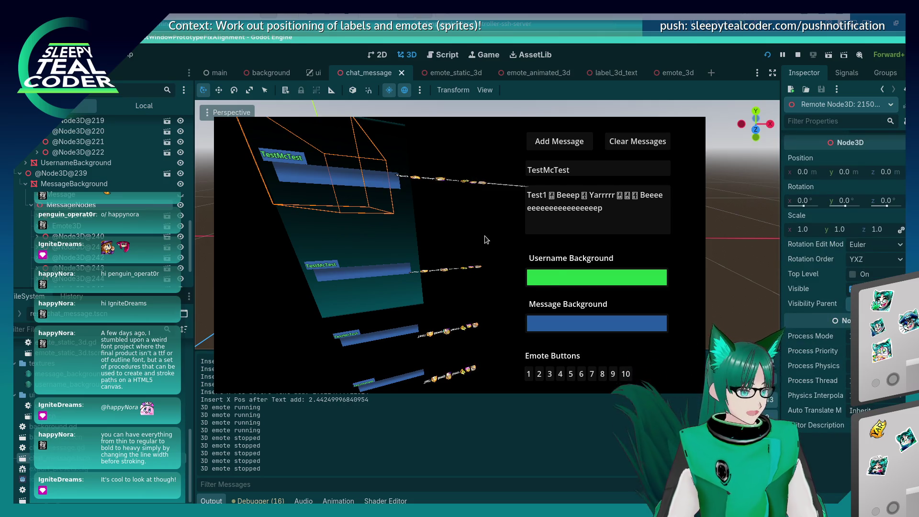
key("alt+Tab")
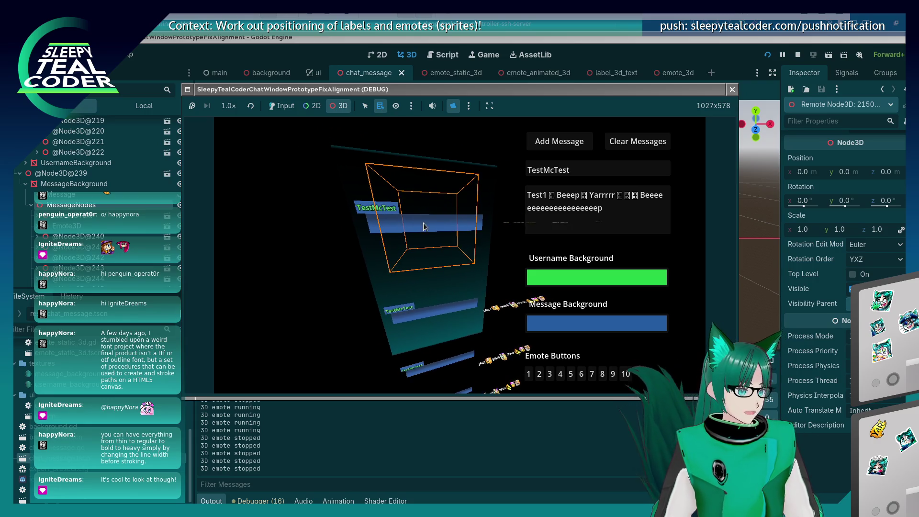
key("alt+Tab")
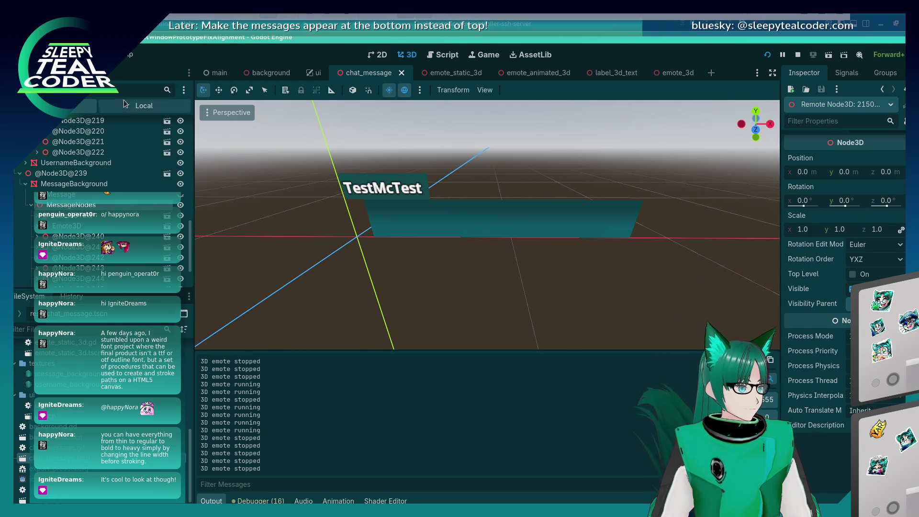
- Select MessageNodes, expand its Visibility and Transform sections in the Inspector, then return to the game
left_click(105, 203)
left_click(83, 160)
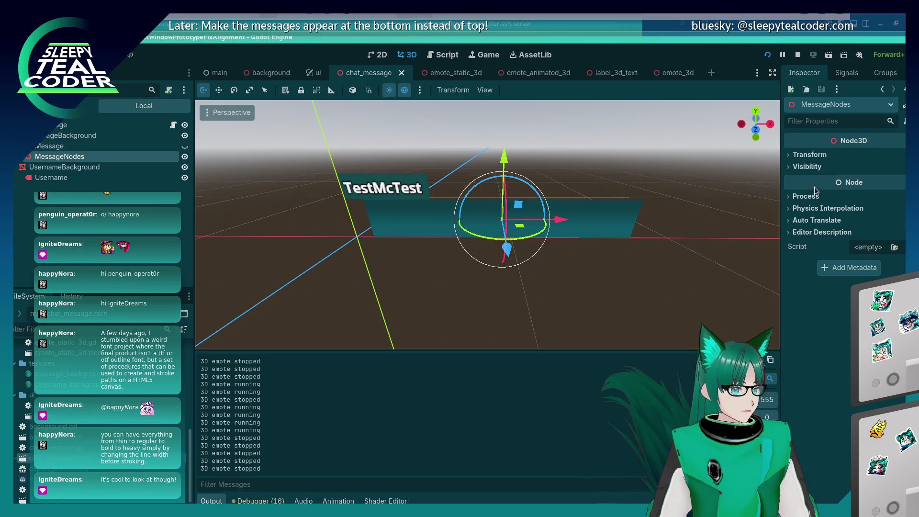
left_click(795, 167)
left_click(793, 155)
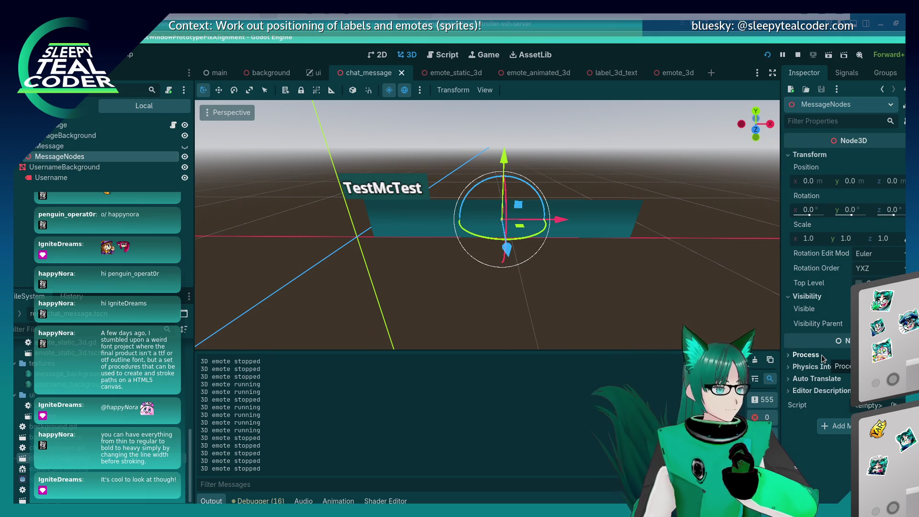
key("alt+Tab")
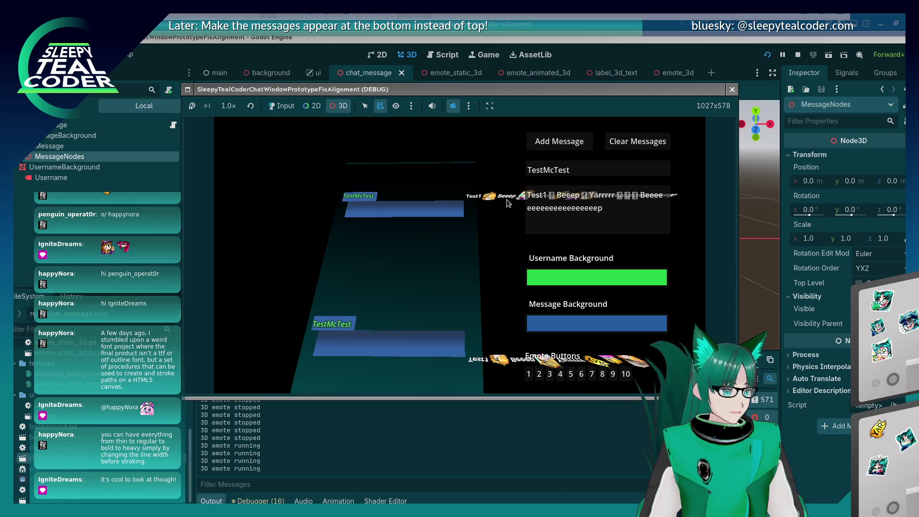
- Select the live MessageNodes in the running game's Remote scene tree
key("F8")
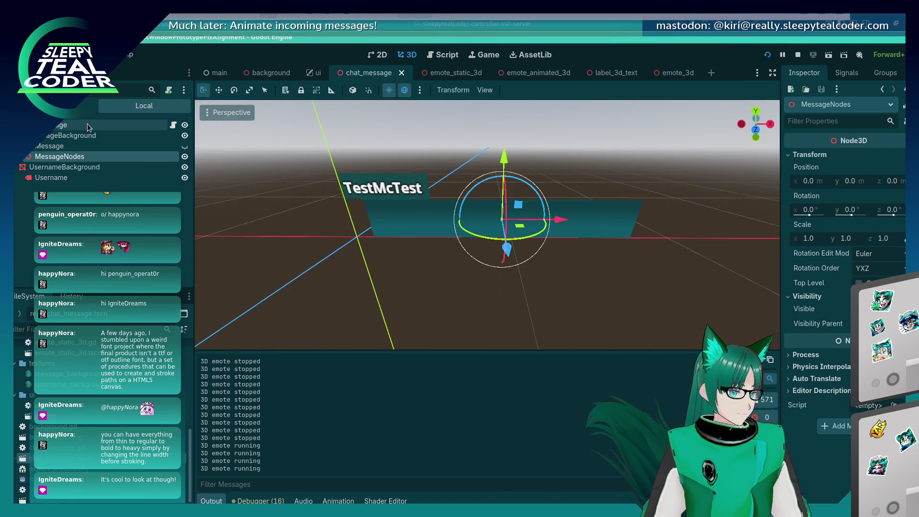
left_click(53, 106)
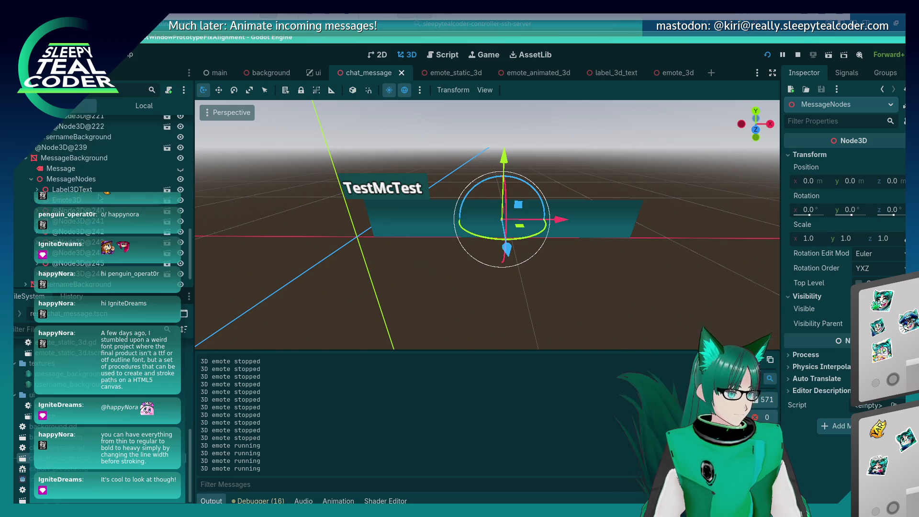
left_click(92, 179)
key("alt+Tab")
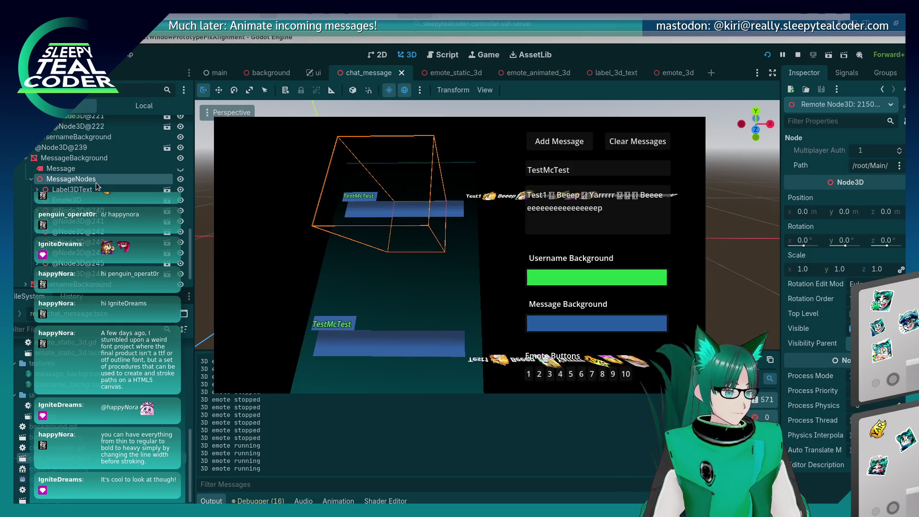
key("alt+Tab")
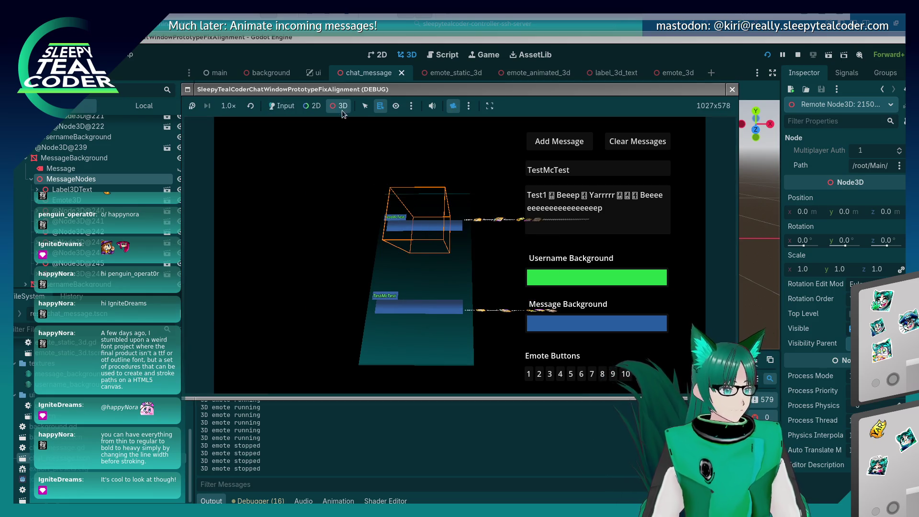
left_click(366, 106)
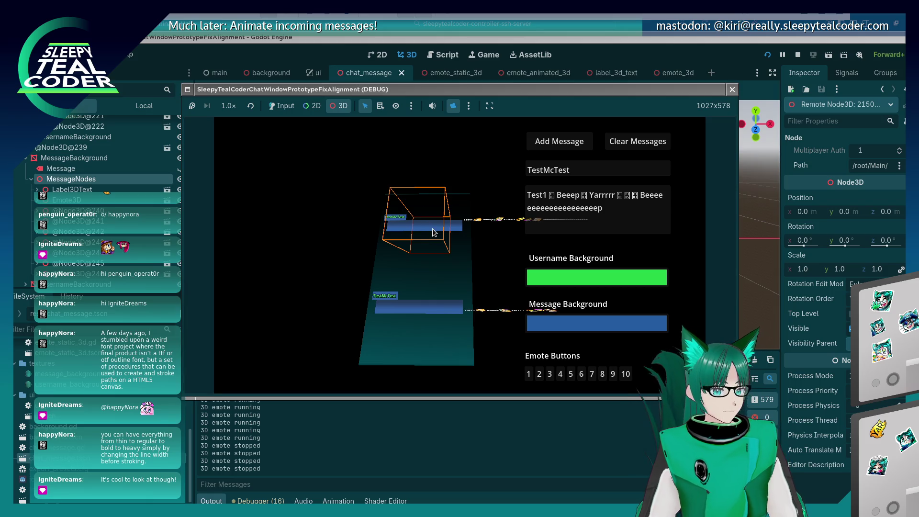
- Try live X positions -3, -2 and -3, leaving MessageNodes at -1
left_click(802, 214)
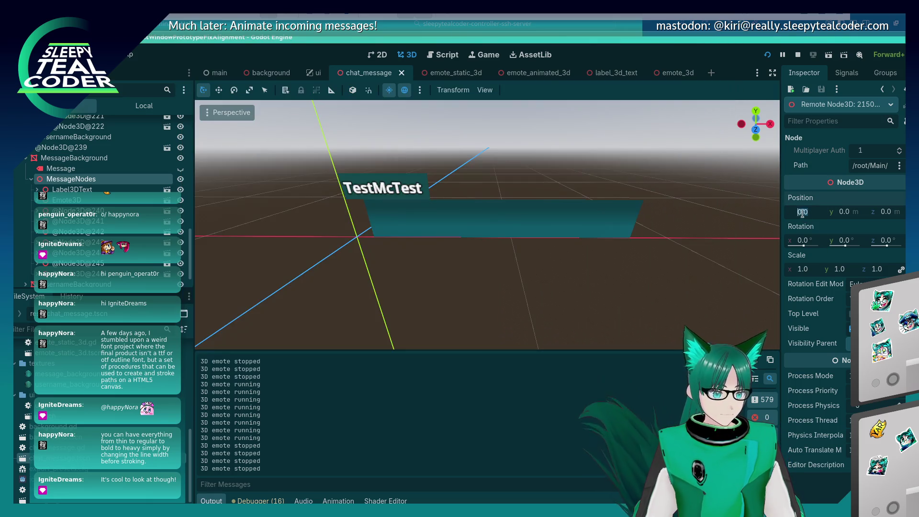
type("-3")
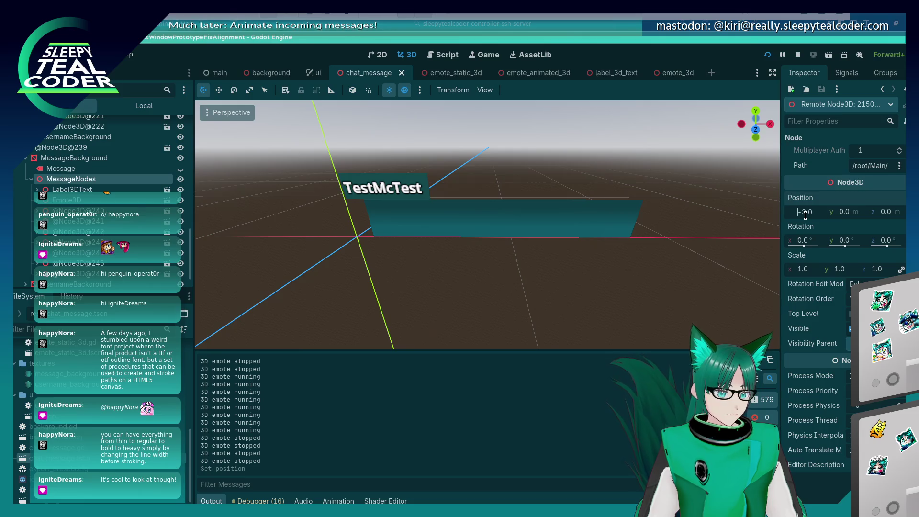
key("Return")
left_click(805, 212)
type("-2")
key("Return")
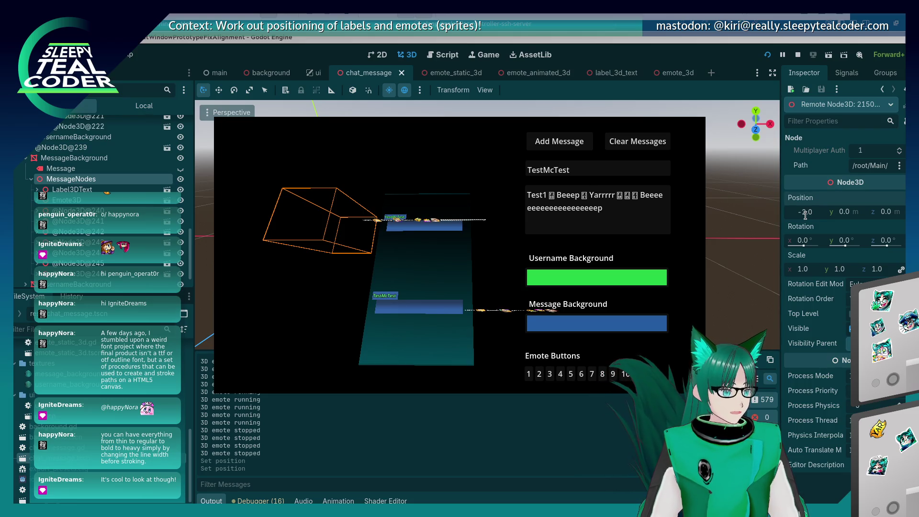
left_click(805, 212)
type("-3")
key("Return")
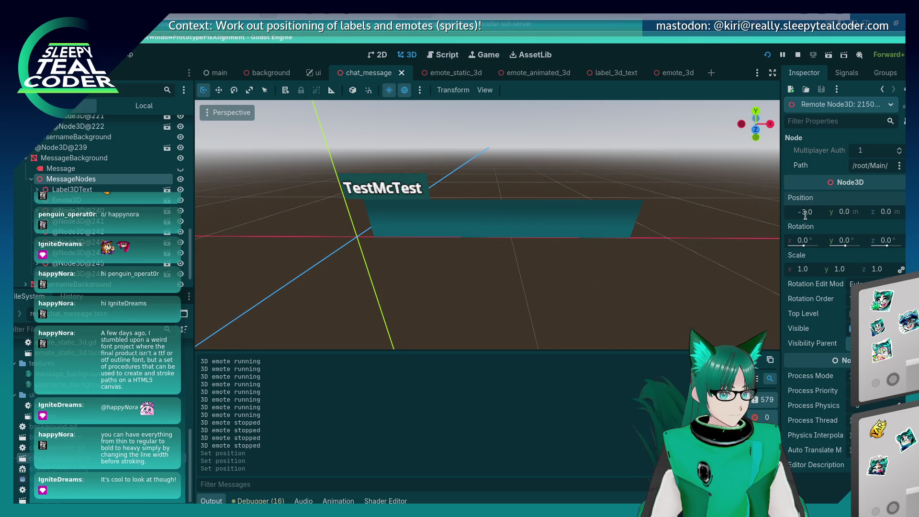
left_click(805, 212)
type("-1")
key("Return")
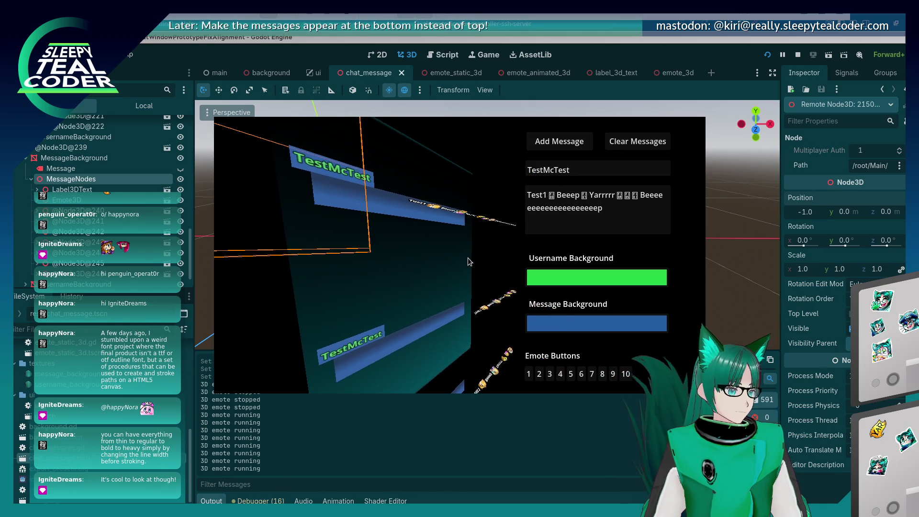
- Select MessageNodes in the Local scene tree and drag it left to X -0.43
left_click(586, 62)
left_click(471, 213)
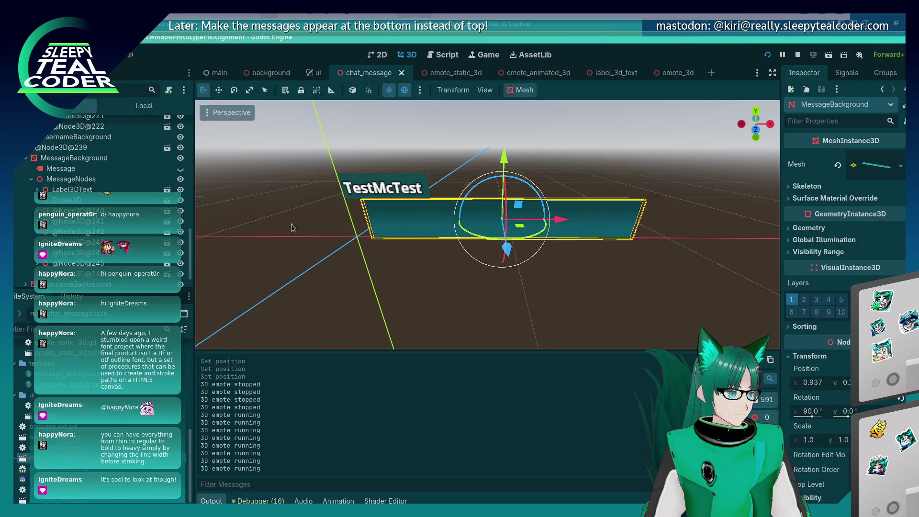
left_click(139, 107)
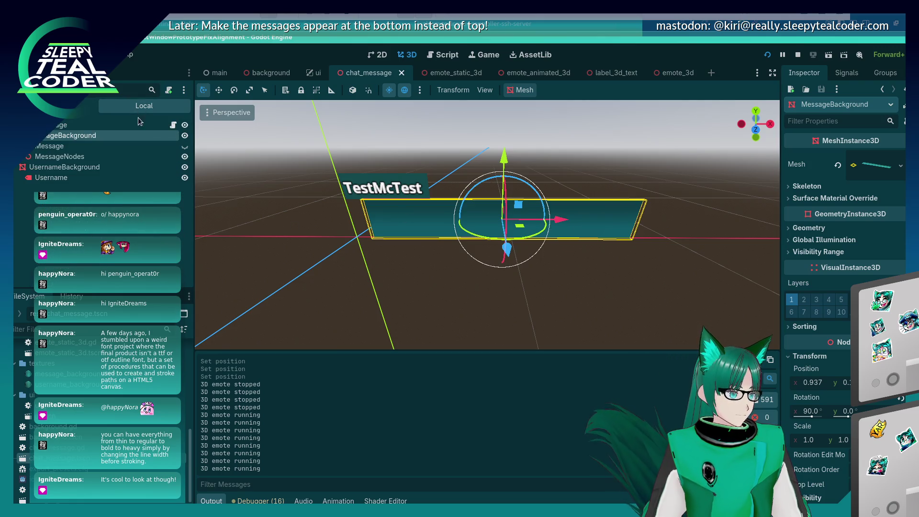
left_click(98, 158)
left_click_drag(564, 227, 491, 231)
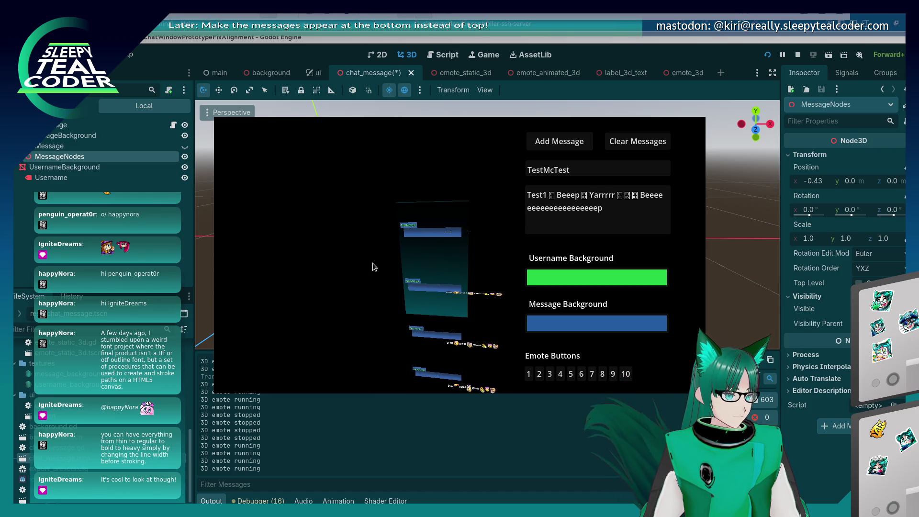
- Add a chat message in the running game to check the shift
key("alt+Tab")
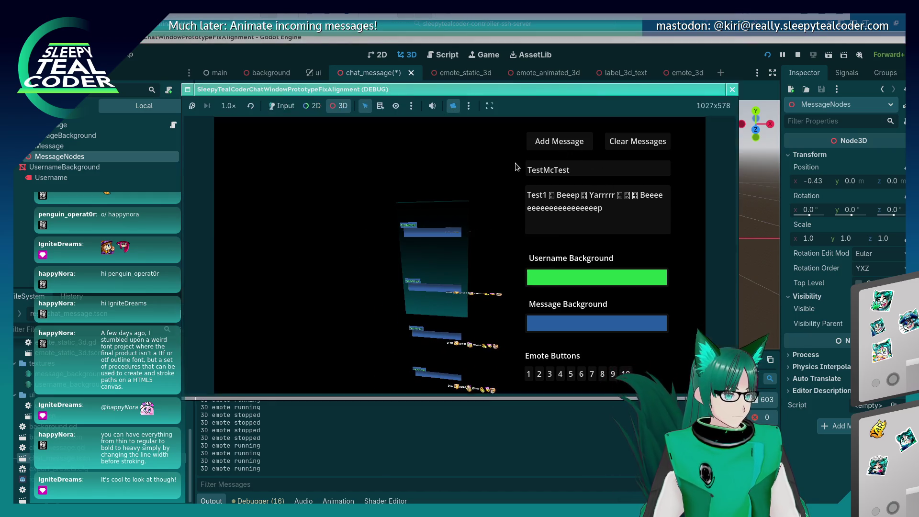
left_click(540, 141)
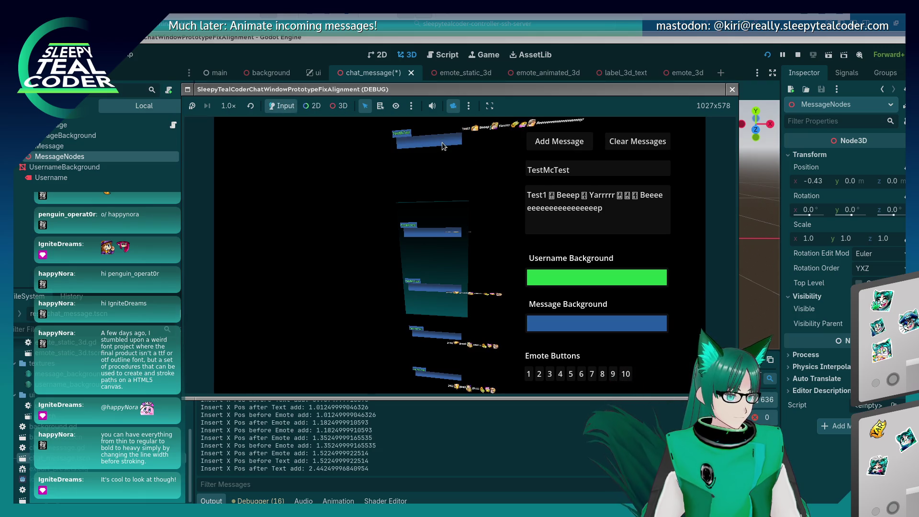
left_click(339, 106)
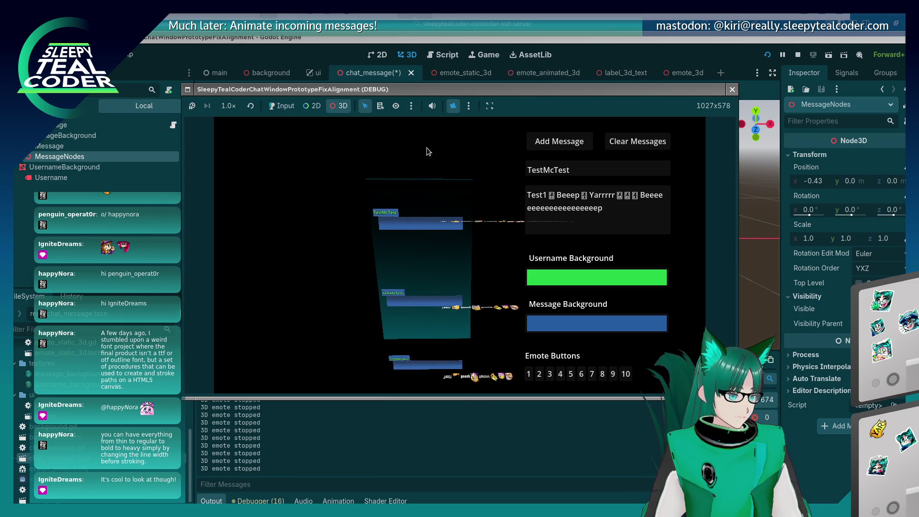
- Save the chat_message scene and relaunch the game
key("F8")
left_click(767, 55)
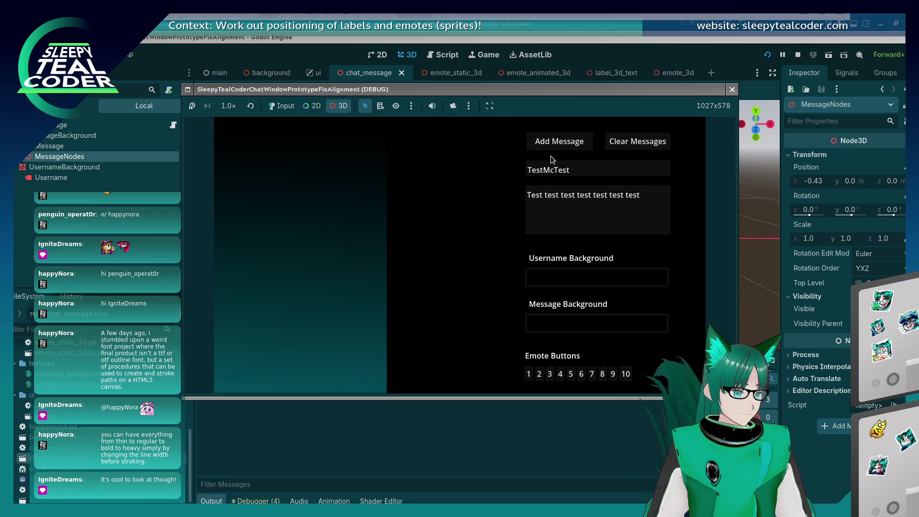
key("alt+Tab")
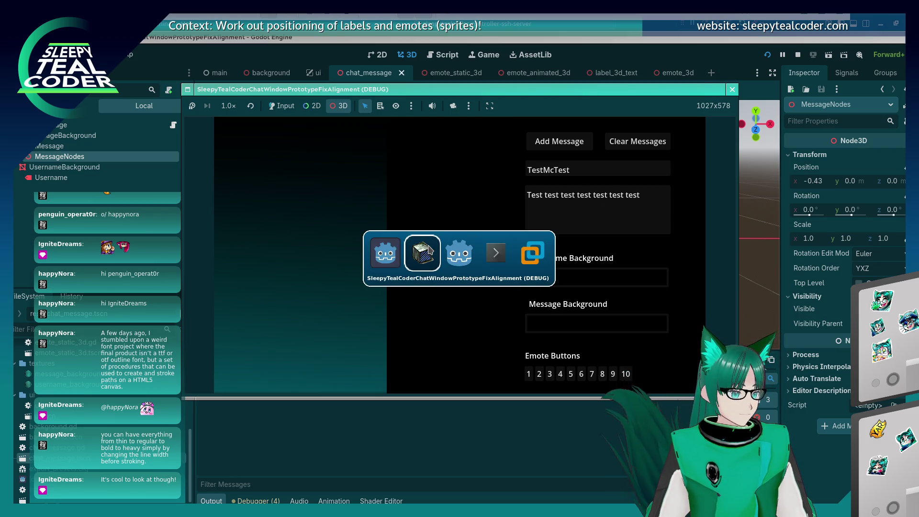
- Post a TestMcTest message, then insert three emotes into the message text
left_click(642, 211)
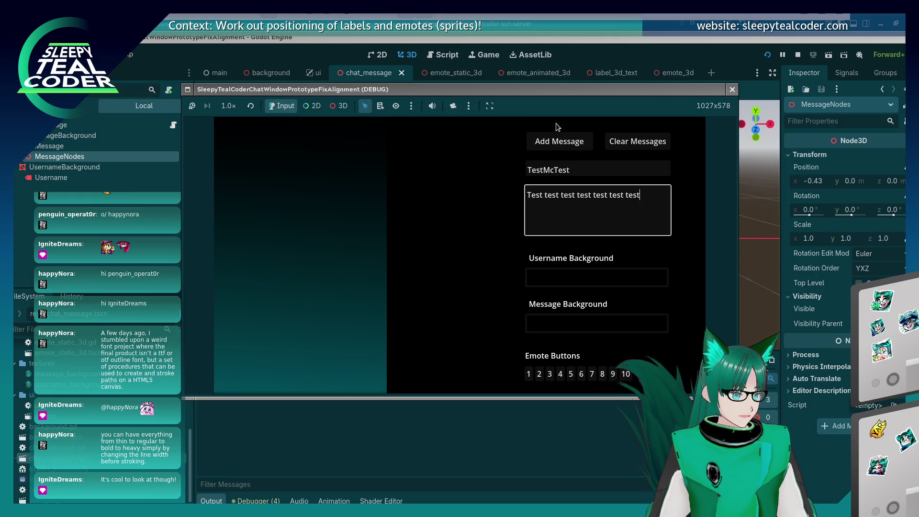
left_click(558, 141)
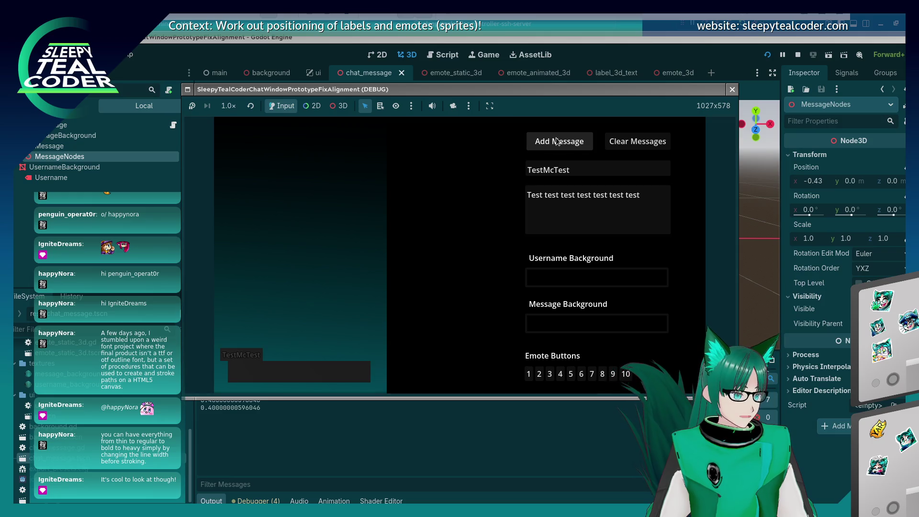
left_click(639, 205)
left_click(560, 374)
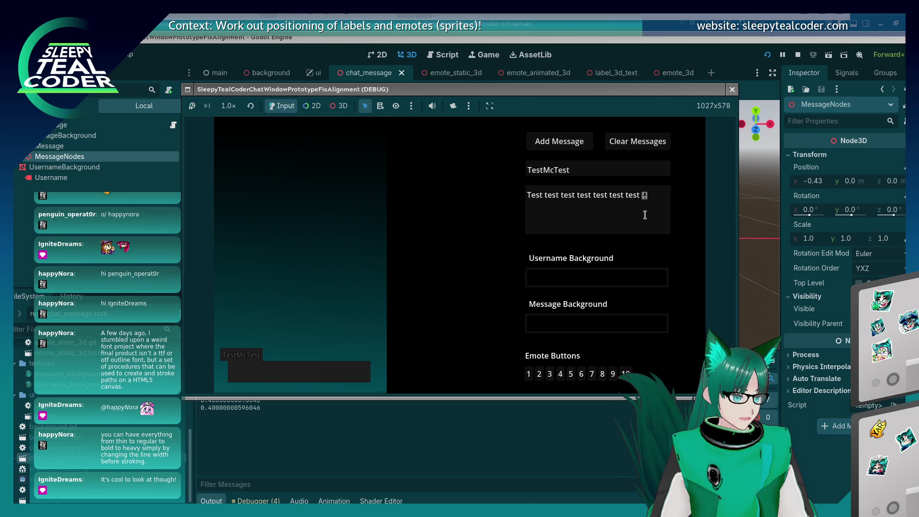
left_click(643, 216)
left_click(560, 374)
left_click(666, 213)
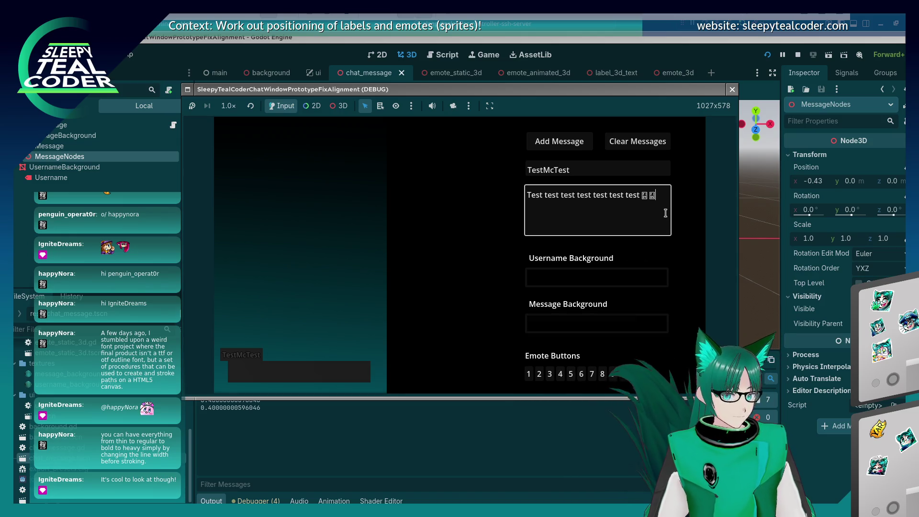
left_click(580, 377)
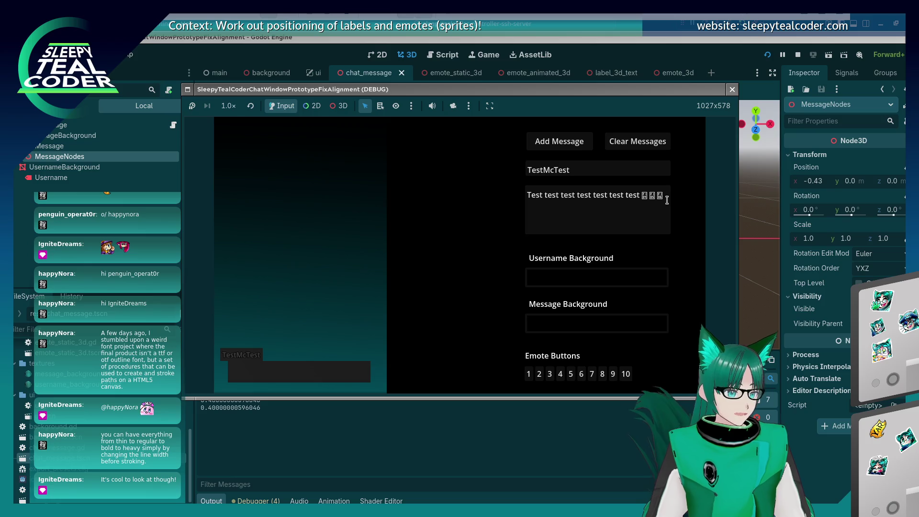
- Extend the text to 'Beeeep' and post the second message
left_click(665, 203)
type("eeep")
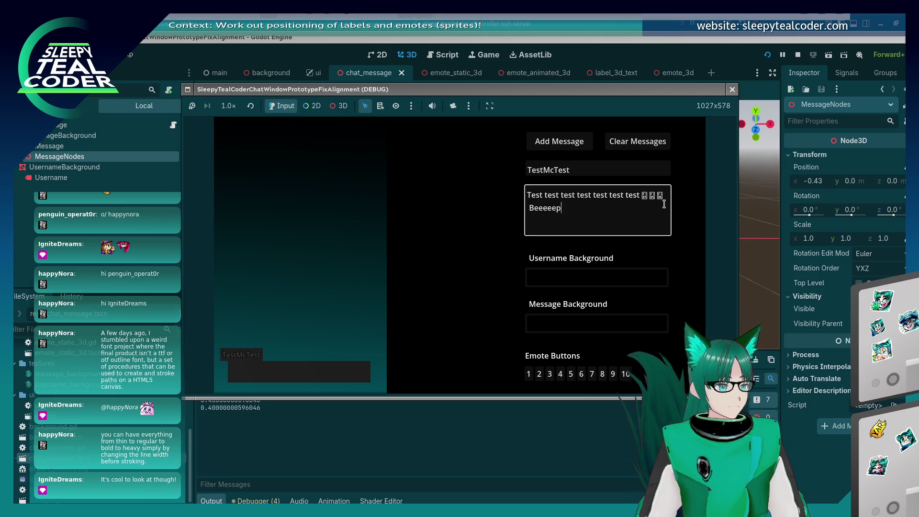
left_click(570, 142)
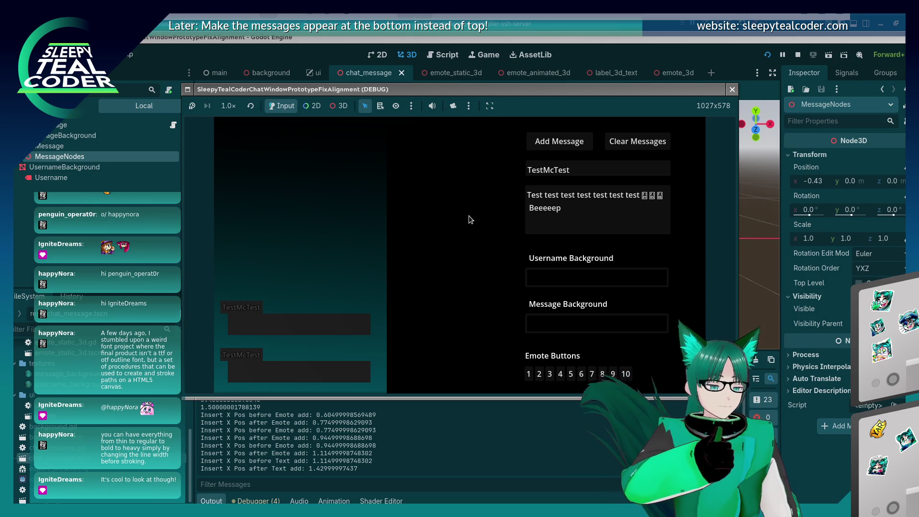
left_click(351, 107)
left_click(380, 106)
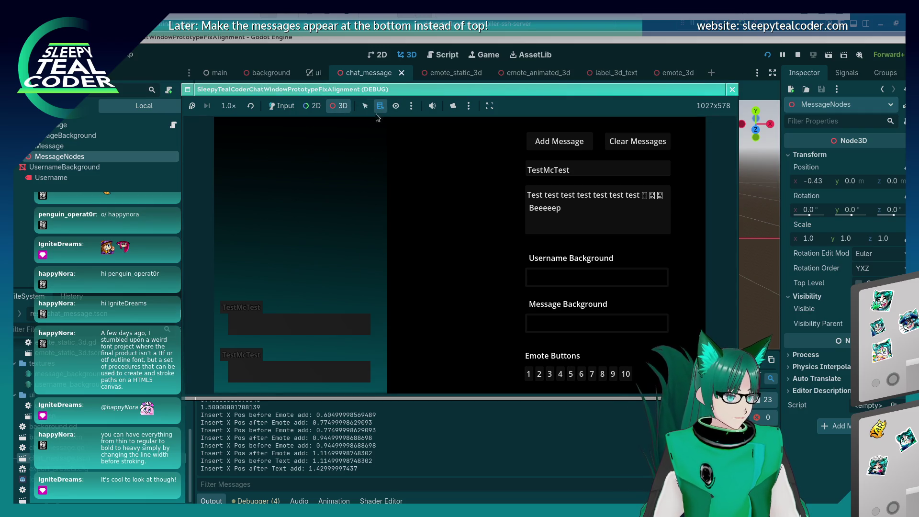
- Orbit the game camera for a tilted view, then undo the MessageNodes move back to X 0.0
left_click(453, 106)
mouse_move(412, 219)
left_mouse_down()
mouse_move(376, 229)
mouse_move(378, 205)
mouse_move(456, 265)
mouse_move(449, 252)
left_mouse_up()
key("F8")
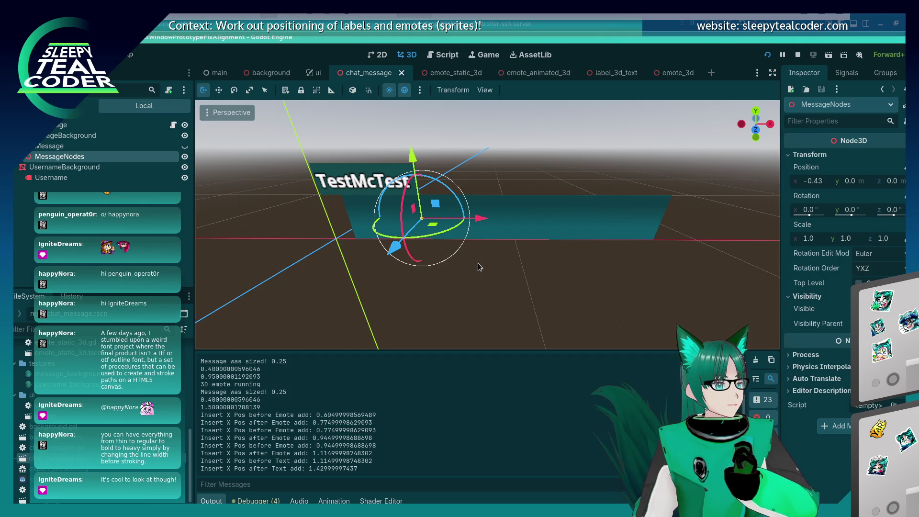
key("ctrl+z")
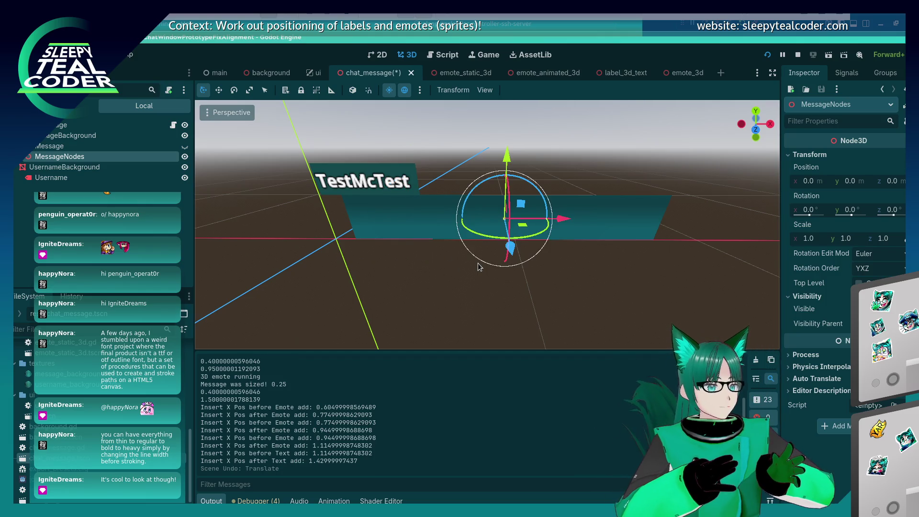
key("alt+Tab")
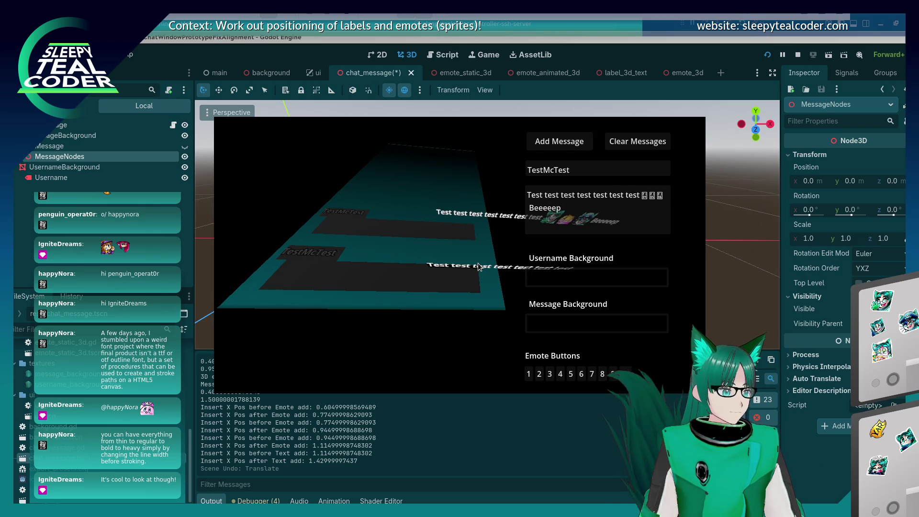
- Relaunch the game with the saved scene, post a TestMcTest message and orbit to view it tilted
key("alt+Tab")
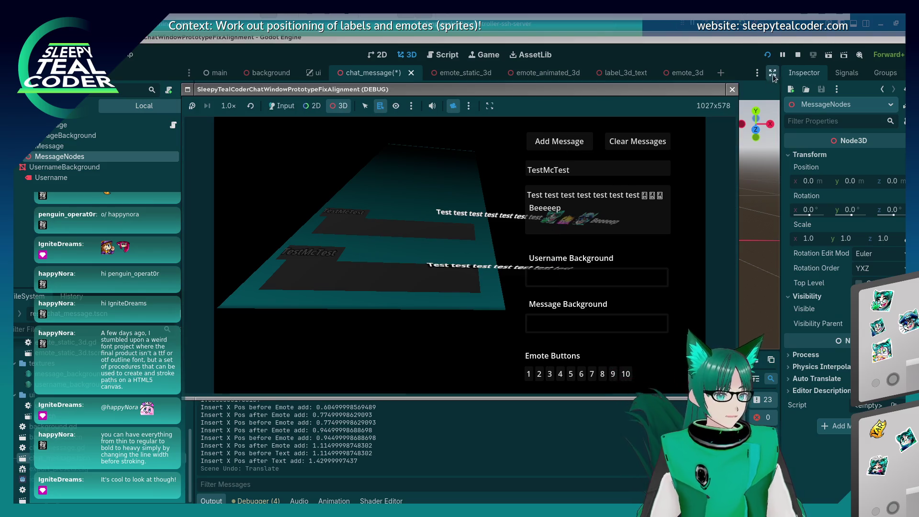
left_click(768, 56)
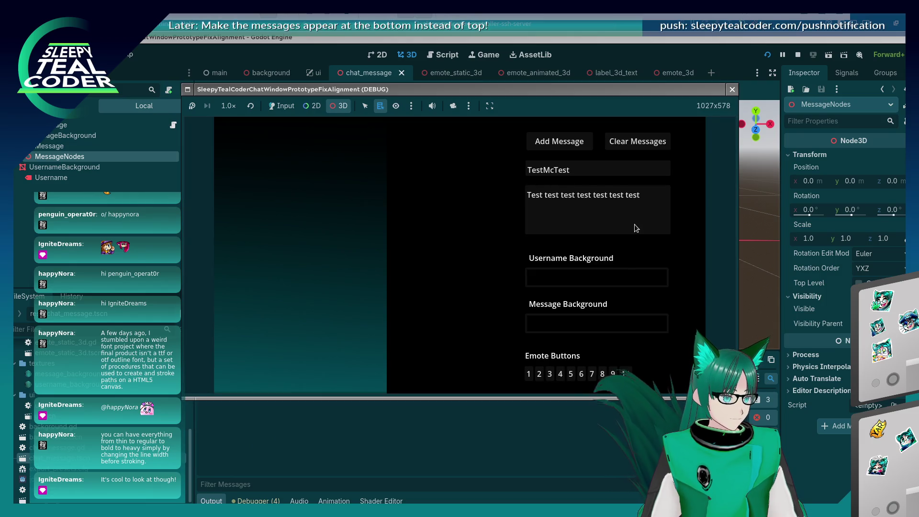
left_click(281, 106)
left_click(562, 143)
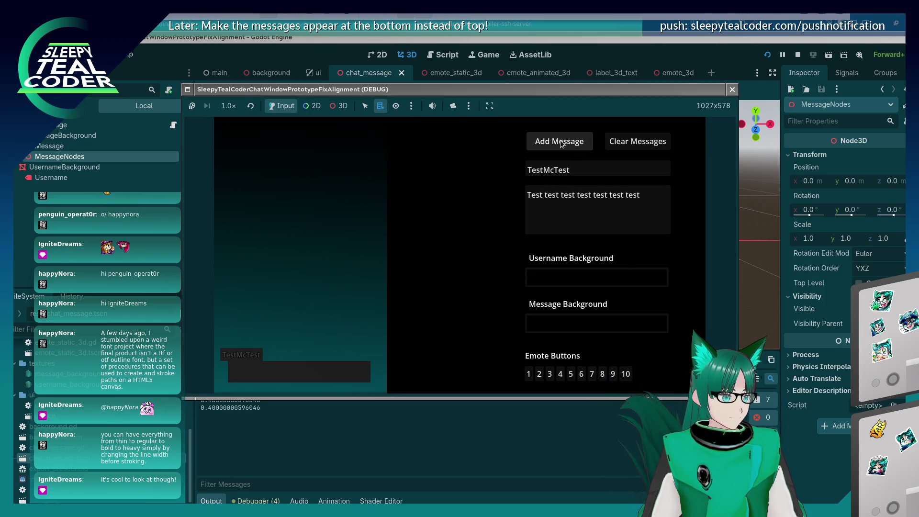
left_click(453, 106)
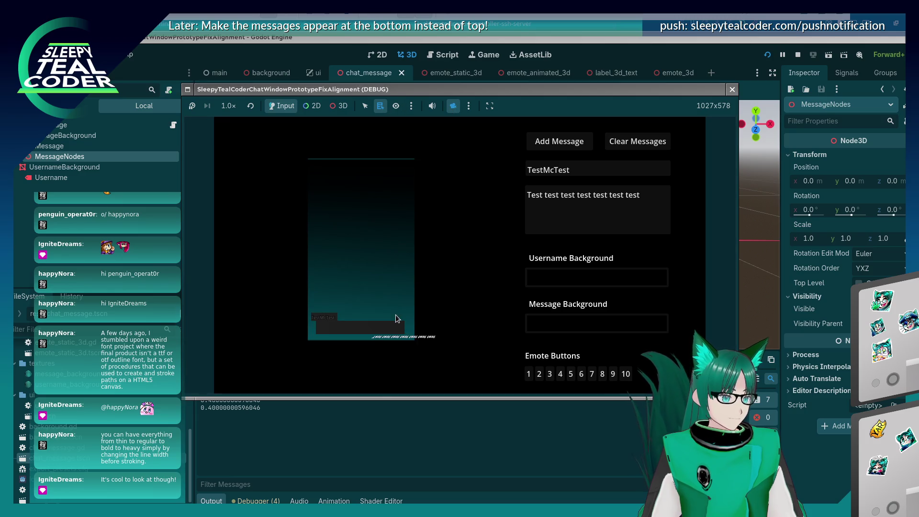
left_click(340, 106)
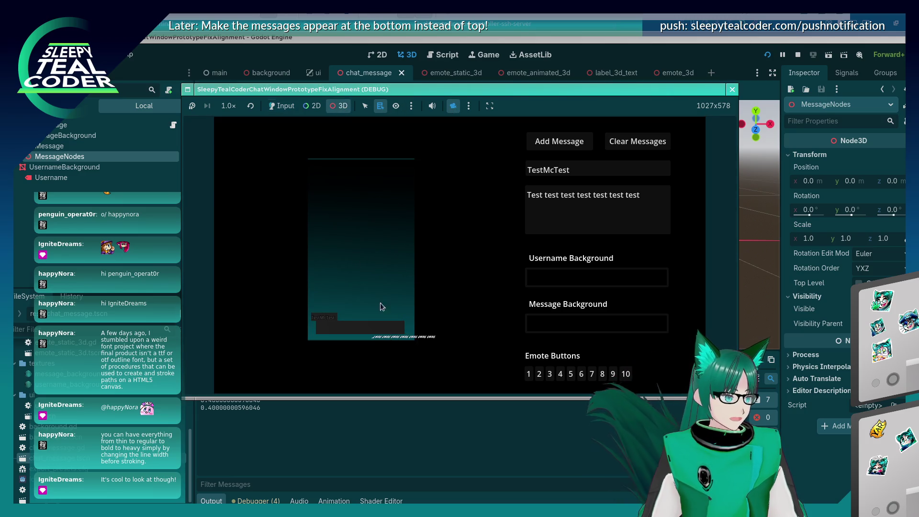
mouse_move(398, 352)
left_mouse_down()
mouse_move(410, 281)
mouse_move(435, 278)
left_mouse_up()
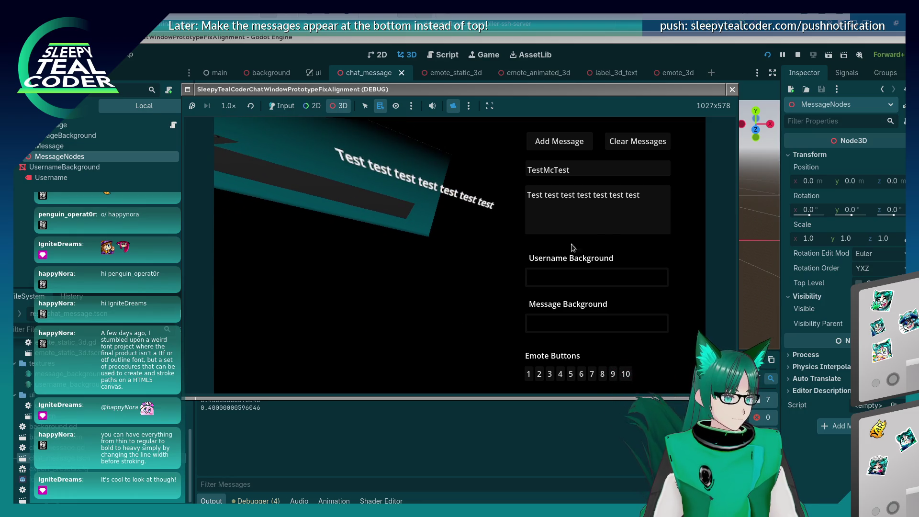
- Add emotes and 'Beeeeeep Booooooop' text to the message and post it
left_click(282, 106)
left_click(638, 212)
type("🙂")
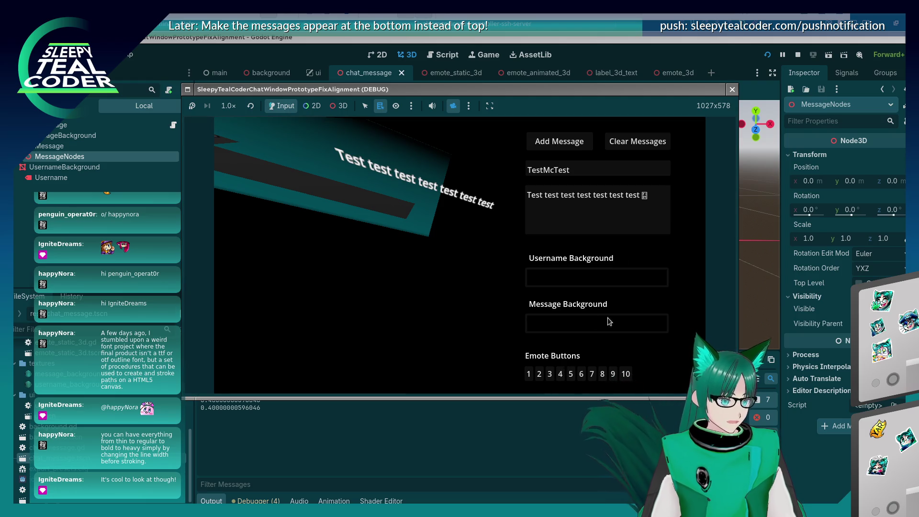
left_click(662, 204)
type("🙂")
left_click(662, 204)
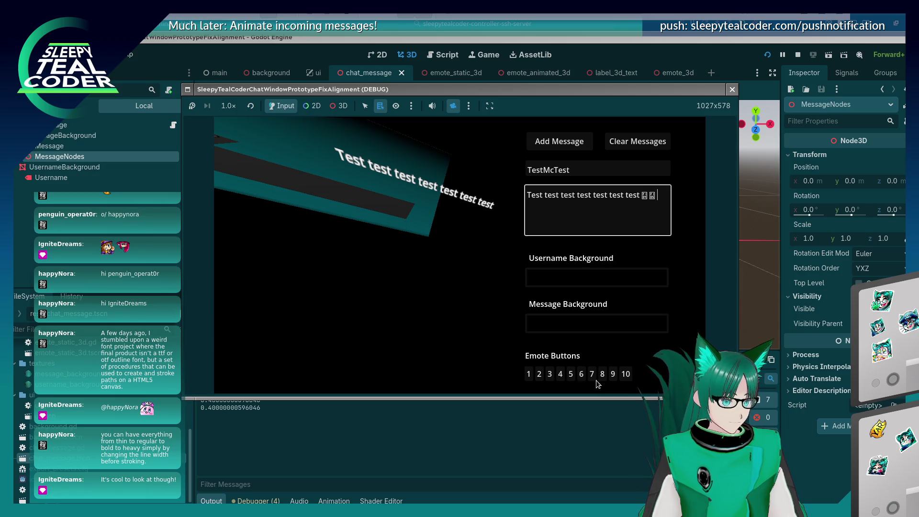
type("🙂")
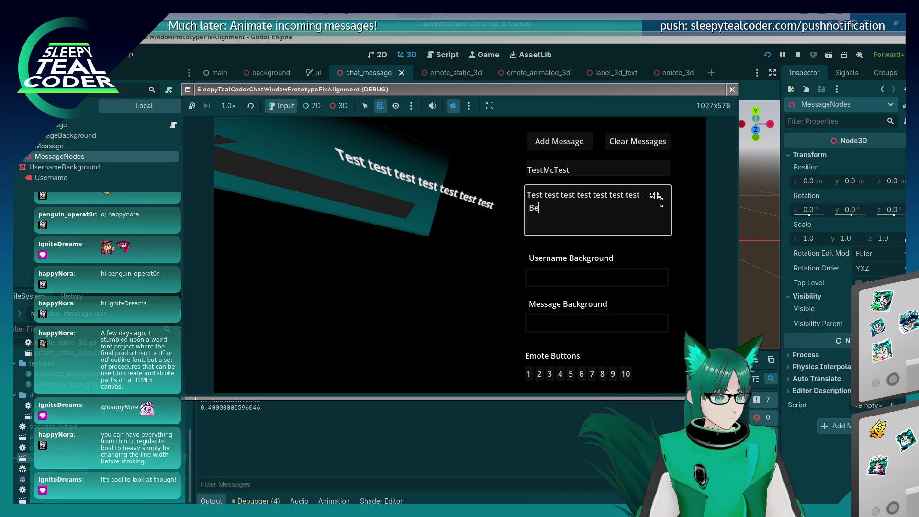
type("Boooo")
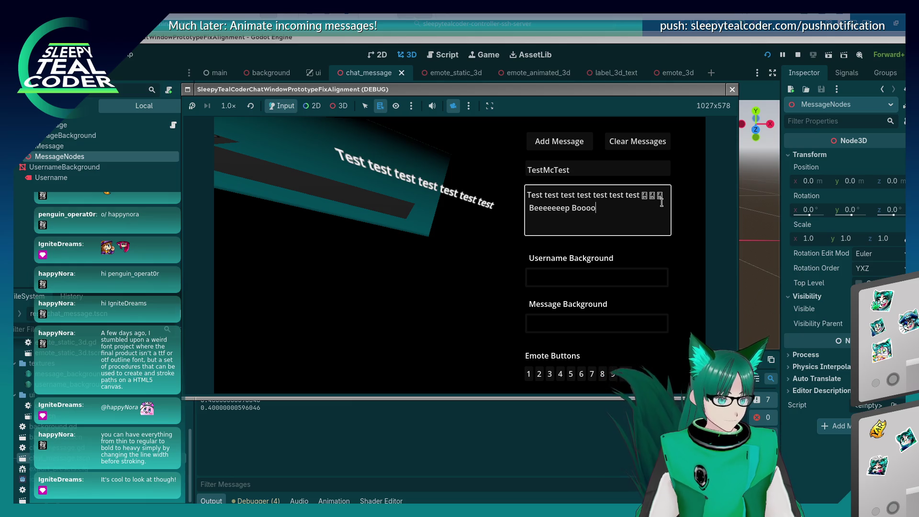
type("🙂")
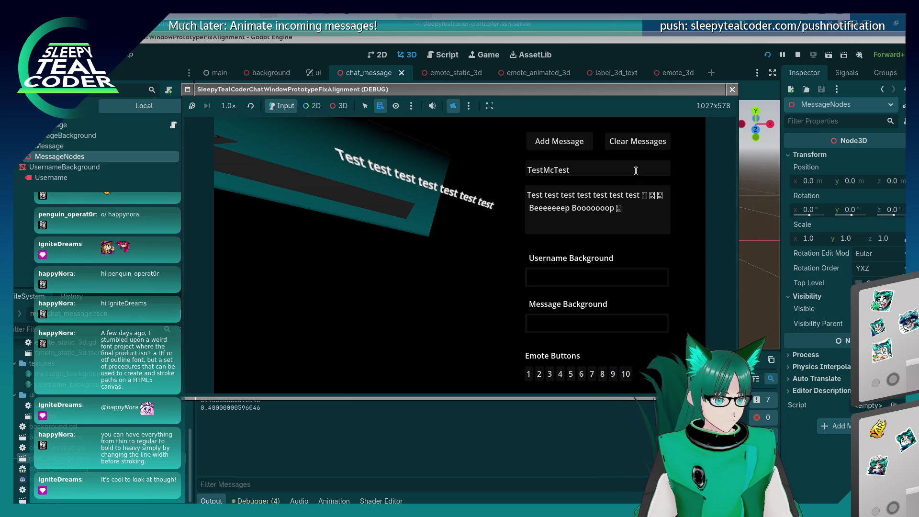
key("super+period")
type("🙂 At long last!!!")
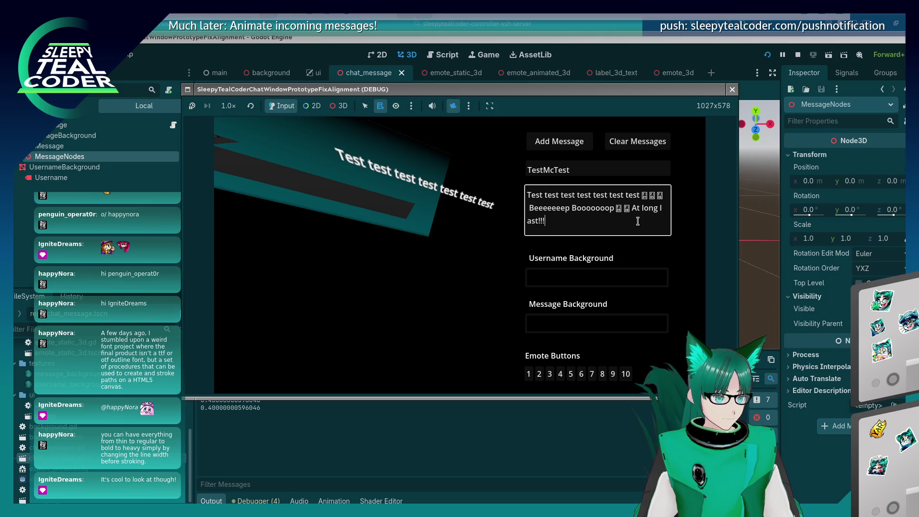
left_click(560, 141)
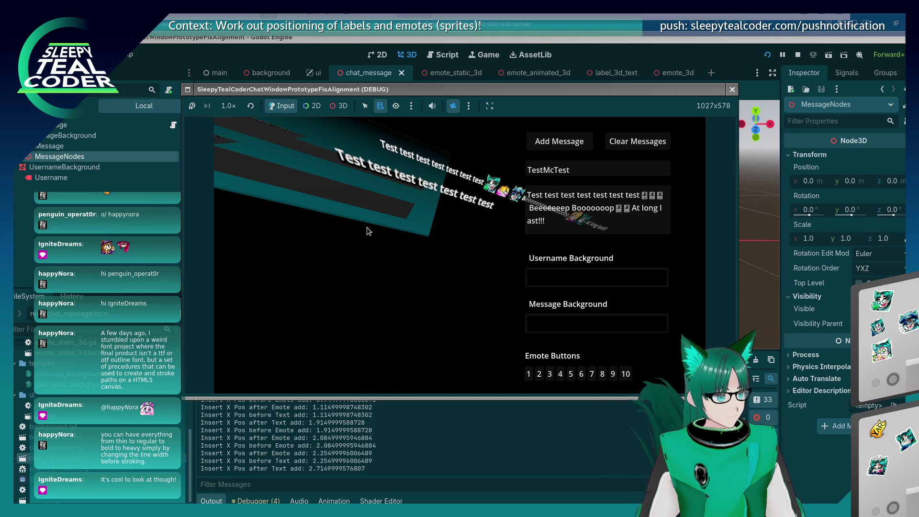
- Orbit the game camera around the 3D messages to look down on them
left_click(342, 105)
mouse_move(337, 180)
left_mouse_down()
mouse_move(390, 244)
mouse_move(367, 226)
mouse_move(395, 211)
left_mouse_up()
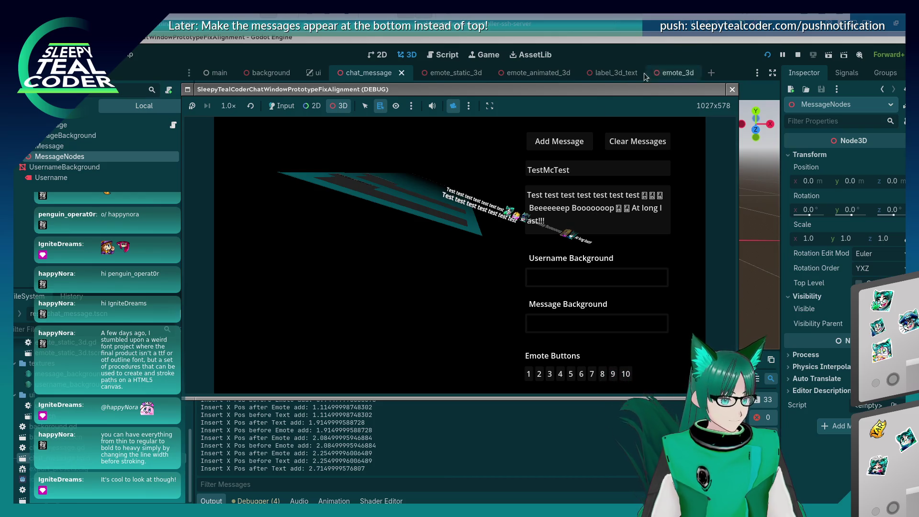
mouse_move(450, 190)
left_mouse_down()
mouse_move(421, 232)
mouse_move(405, 222)
mouse_move(418, 229)
left_mouse_up()
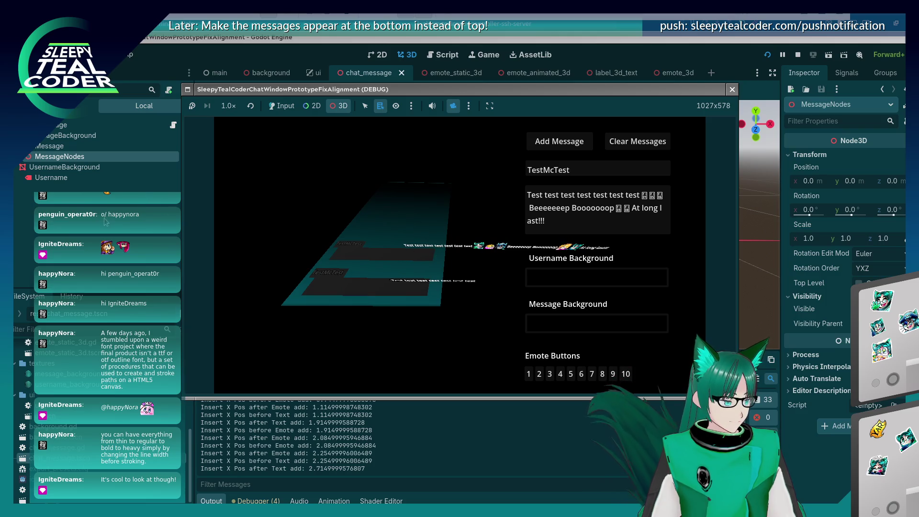
- Expand ChatMessage > MessageBackground > MeshNodes in the Remote tree and select a Node3D
key("F8")
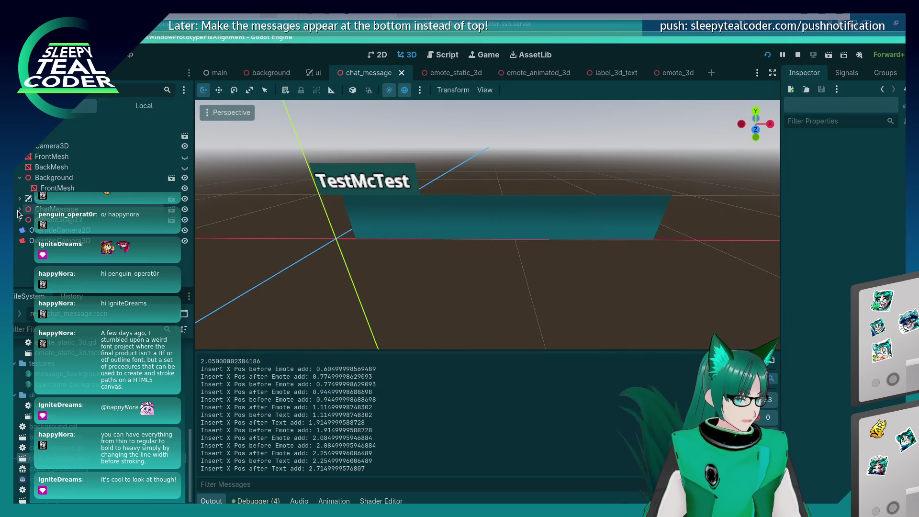
left_click(19, 209)
left_click(20, 241)
left_click(25, 252)
left_click(32, 256)
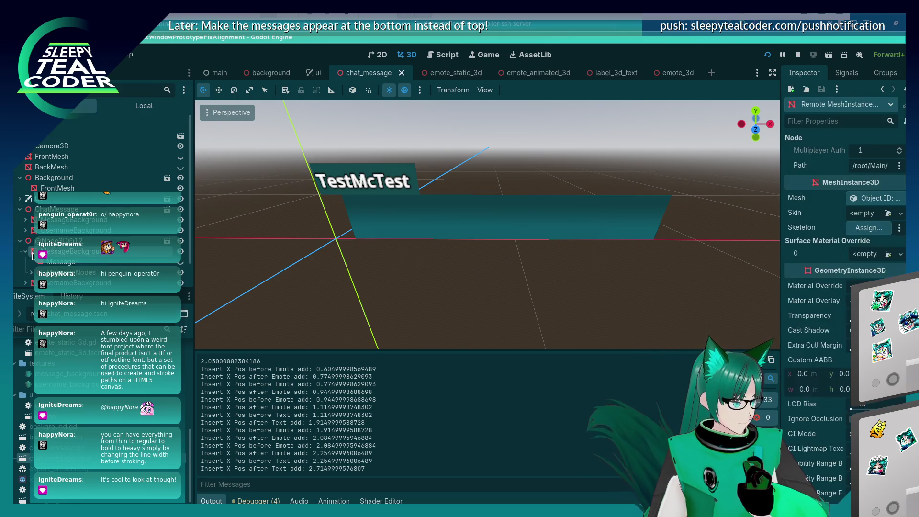
left_click(31, 272)
left_click(48, 246)
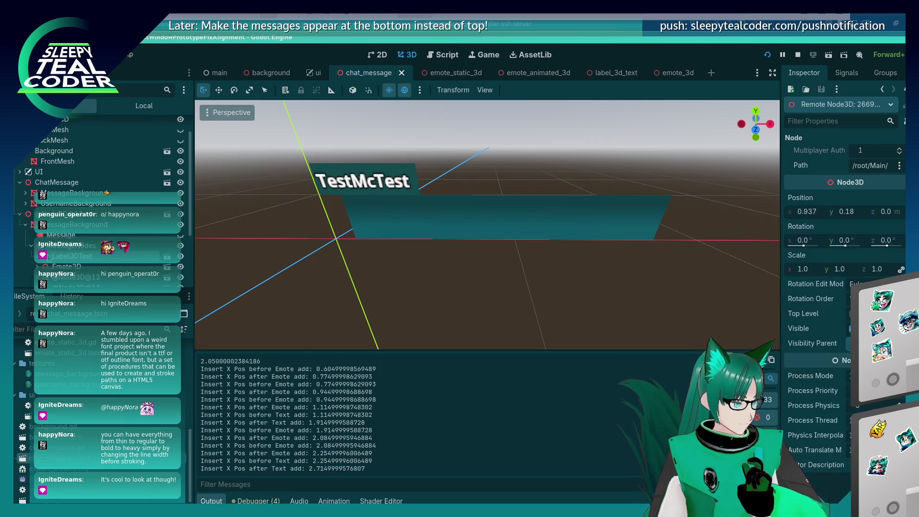
- Bring the running game window back in front of the editor
key("alt+Tab")
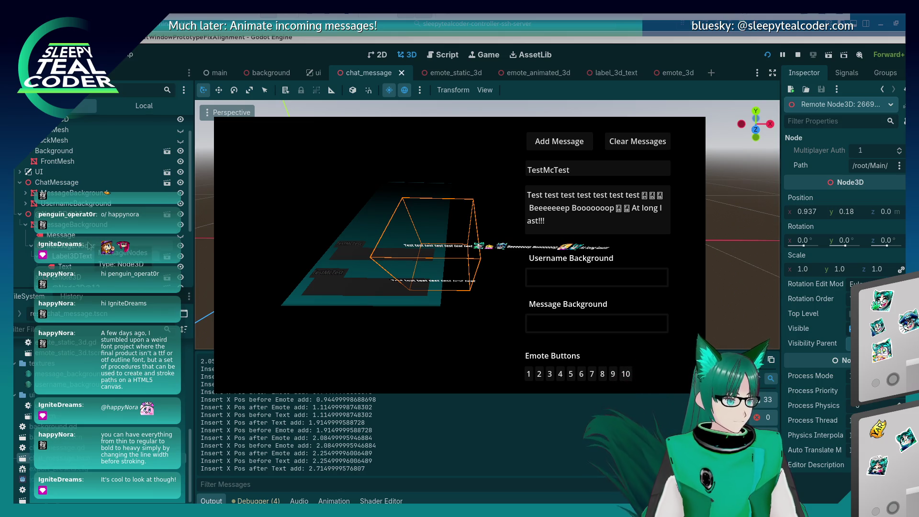
key("alt+Tab")
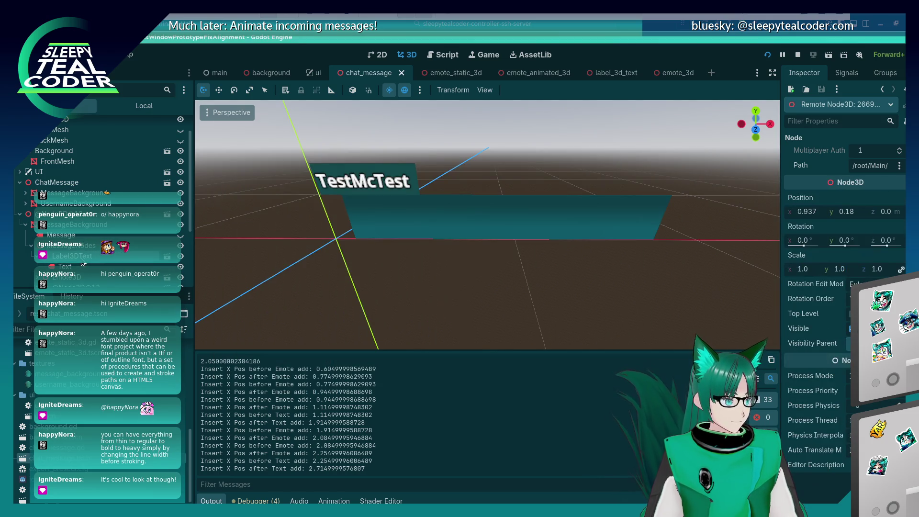
key("alt+Tab")
key("alt+Tab")
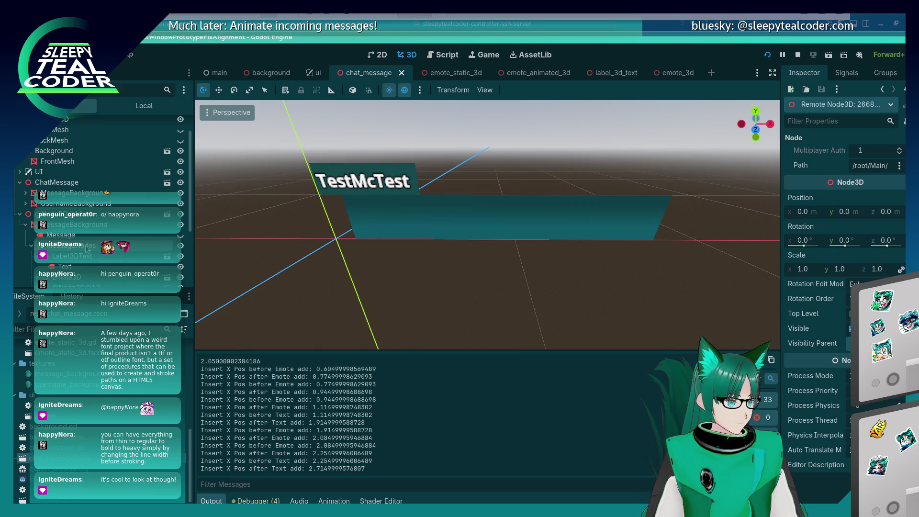
key("alt+Tab")
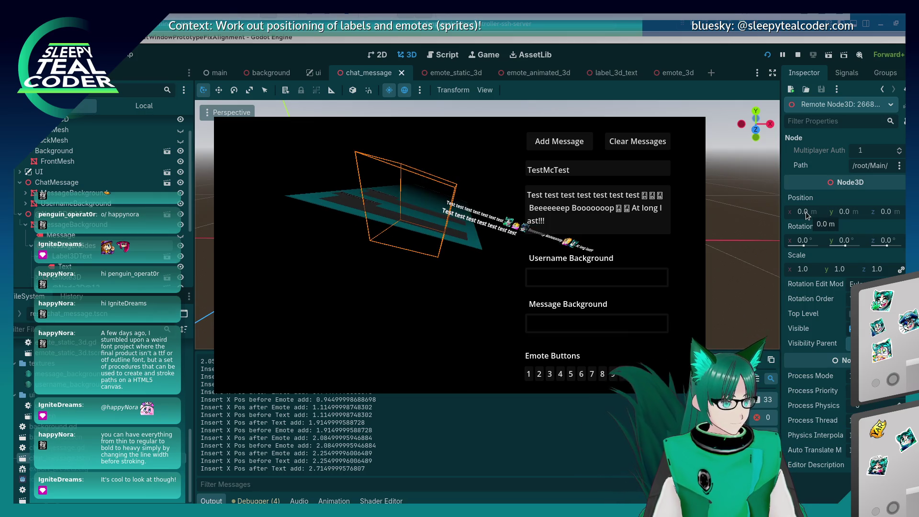
- Set the running game window to Keep on top through its window options menu
key("alt+Tab")
key("alt+Tab")
right_click(360, 89)
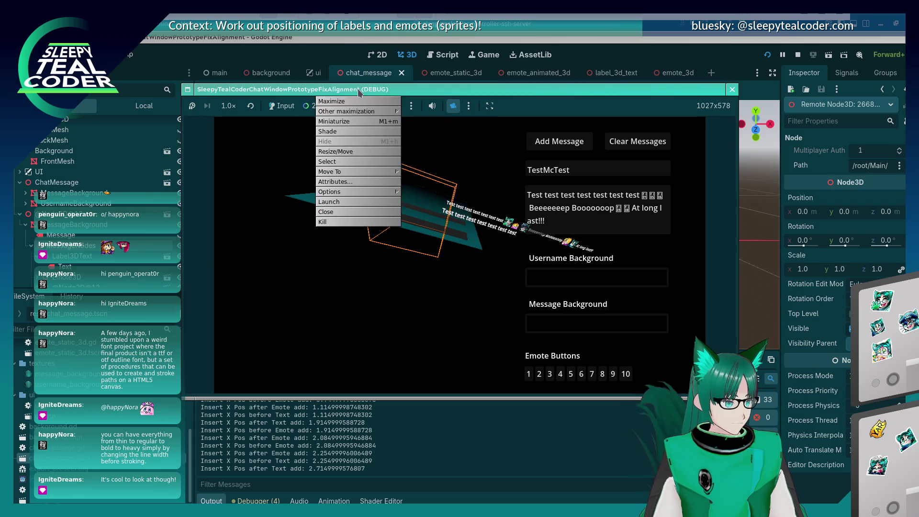
mouse_move(390, 191)
left_click(448, 192)
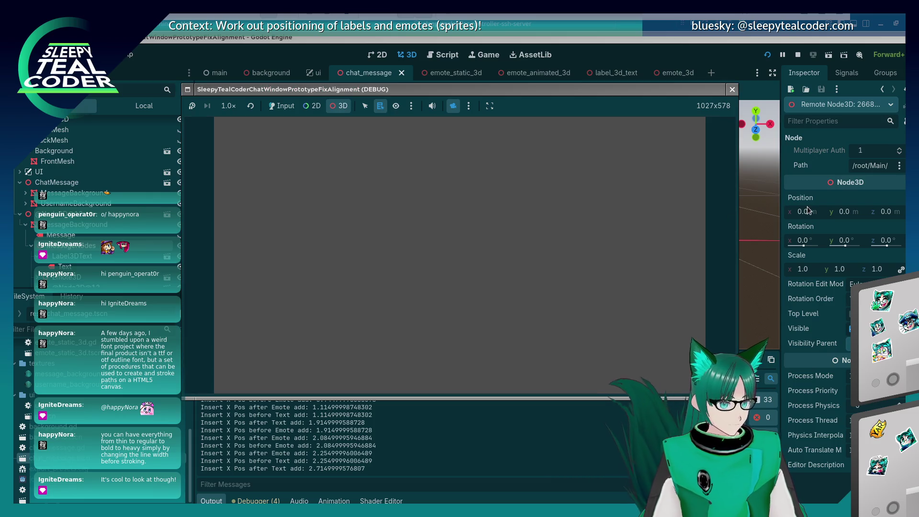
key("alt+Tab")
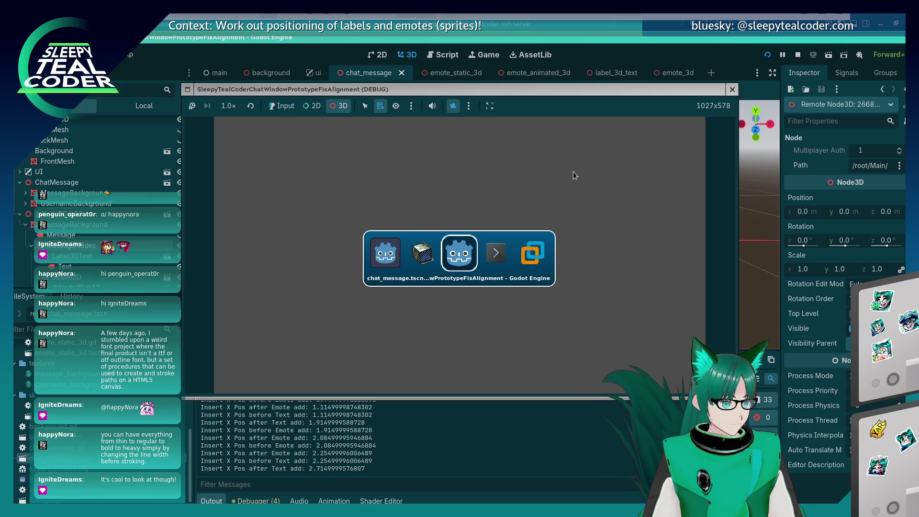
key("alt+Tab")
key("alt+Tab")
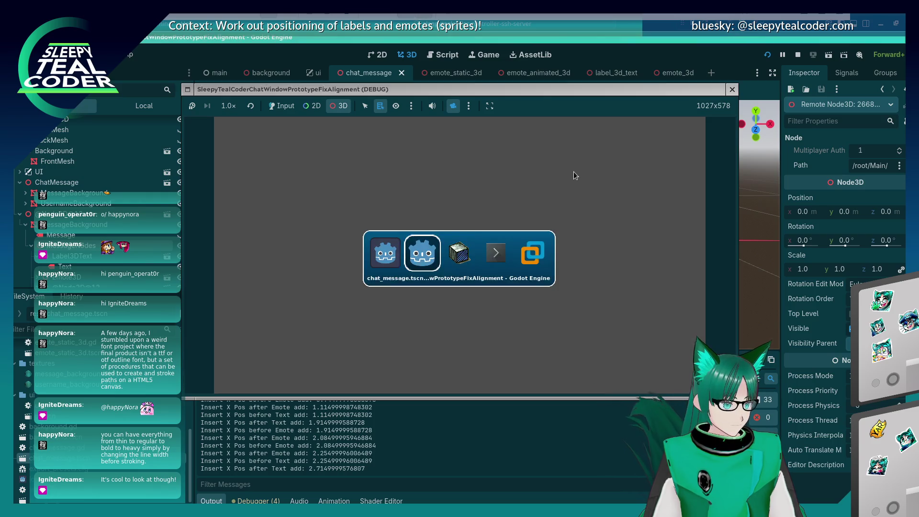
right_click(340, 92)
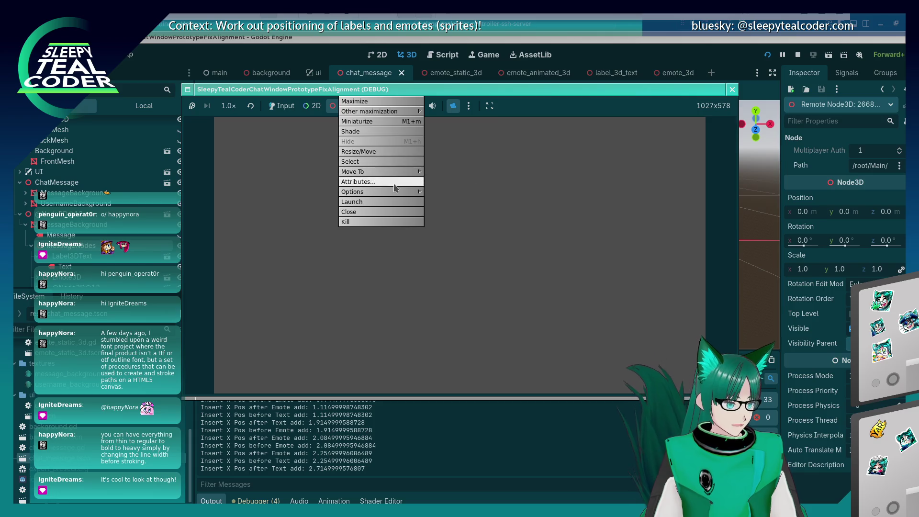
mouse_move(378, 191)
left_click(464, 192)
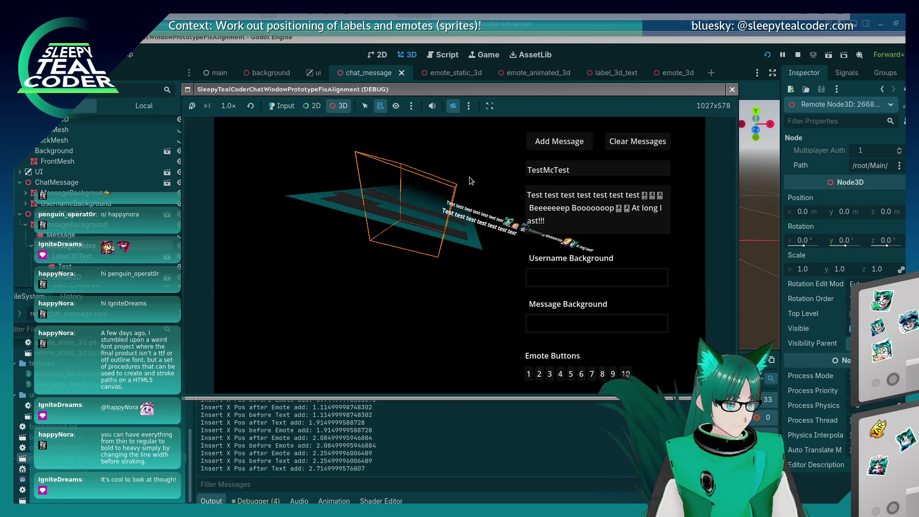
key("alt+space")
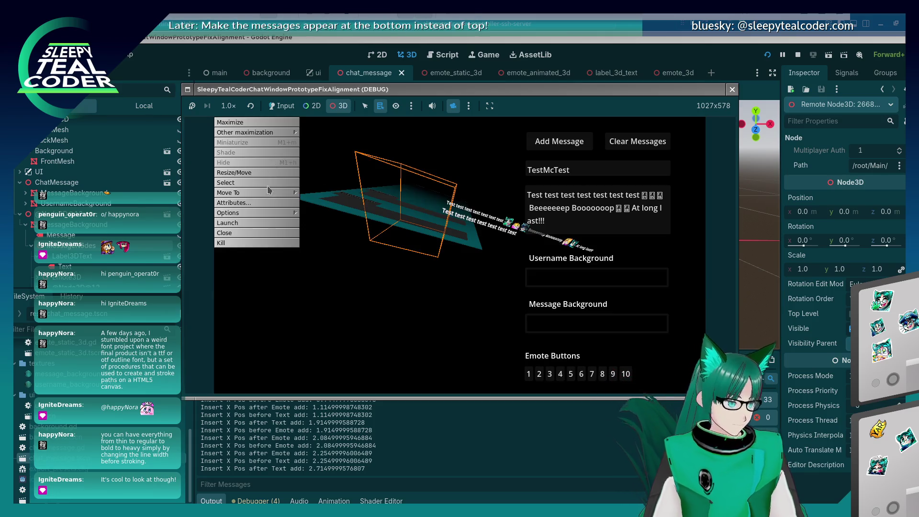
mouse_move(293, 213)
left_click(324, 214)
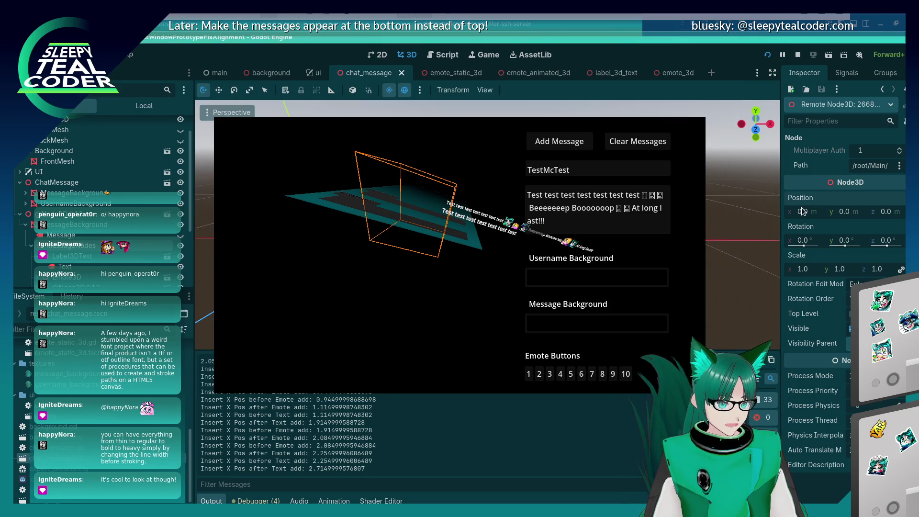
- Try live X positions 1, 0 and -1, then -0.5 on the node
scroll(803, 213, "down", 2)
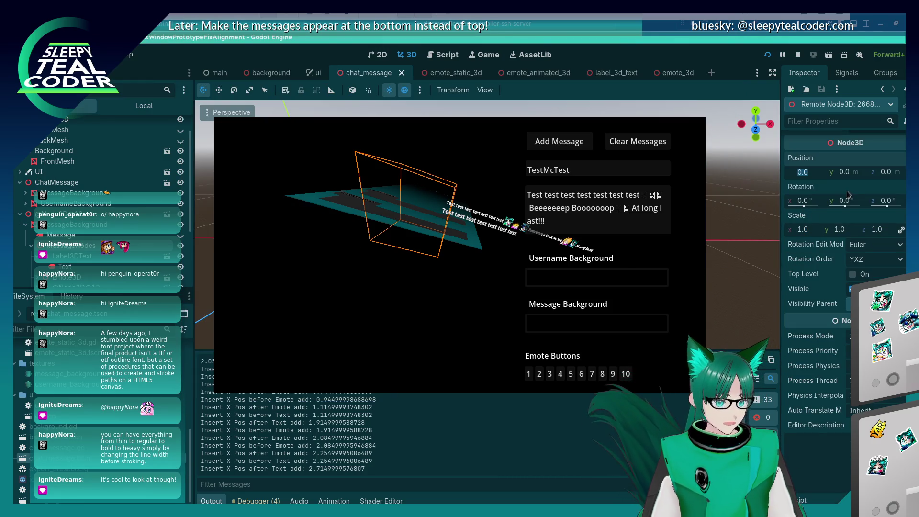
type("1")
key("Return")
type("0")
key("Return")
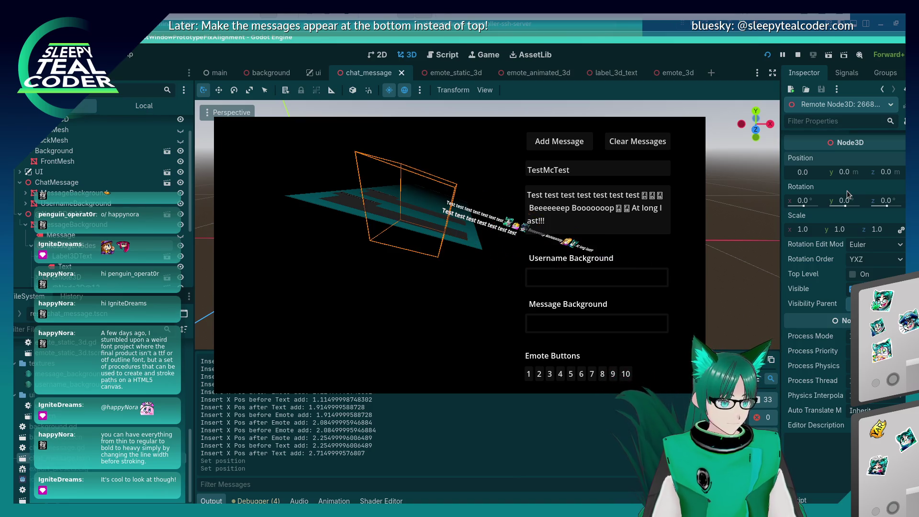
type("-1")
key("Return")
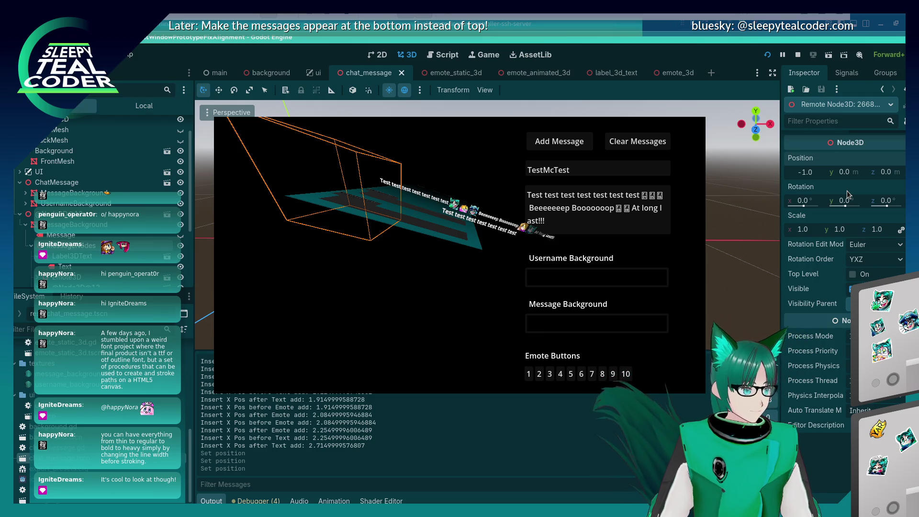
key("ctrl+a")
key("BackSpace")
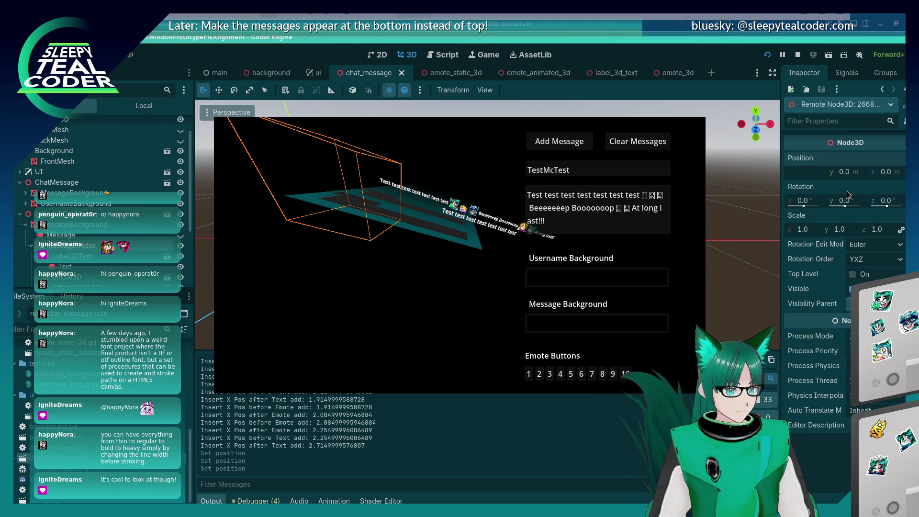
type("-0.5")
key("Return")
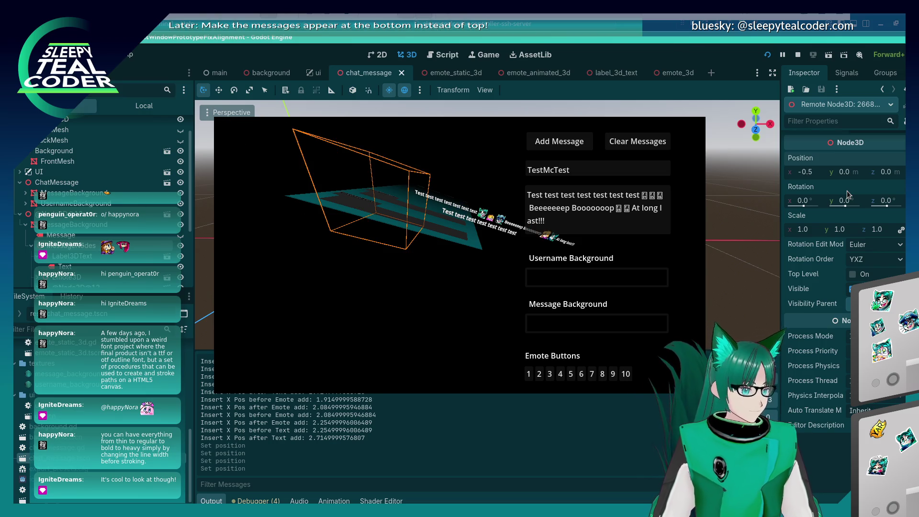
- Orbit the game camera and try X positions -0.7 and -0.65
mouse_move(431, 268)
left_mouse_down()
mouse_move(425, 299)
mouse_move(422, 251)
mouse_move(414, 310)
left_mouse_up()
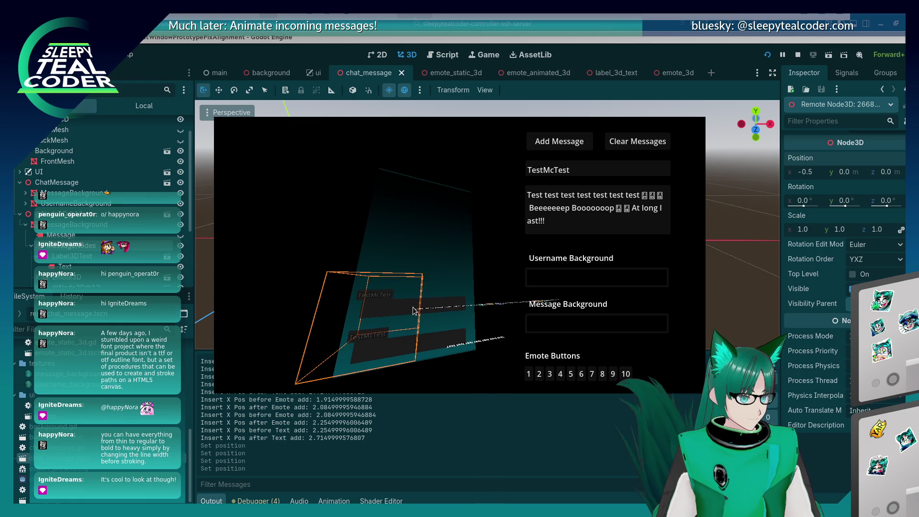
left_click(810, 174)
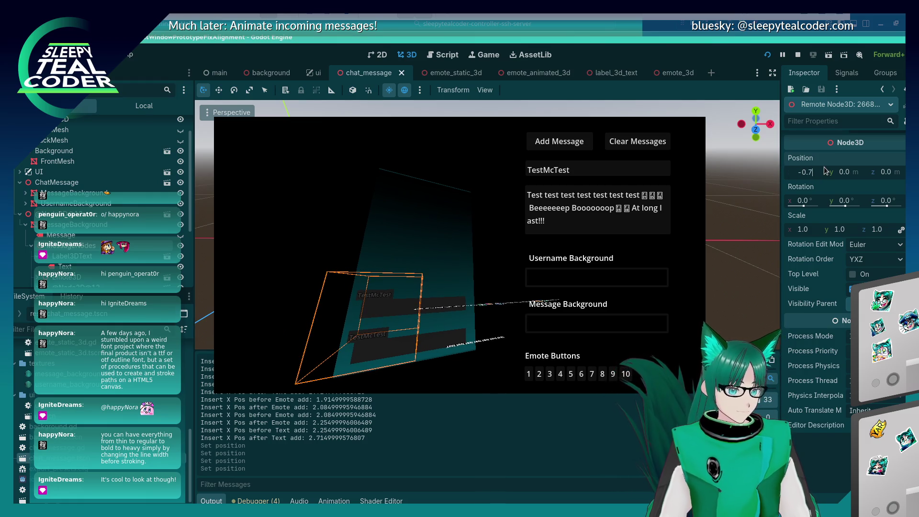
key("Return")
mouse_move(433, 191)
left_mouse_down()
mouse_move(435, 232)
mouse_move(479, 225)
left_mouse_up()
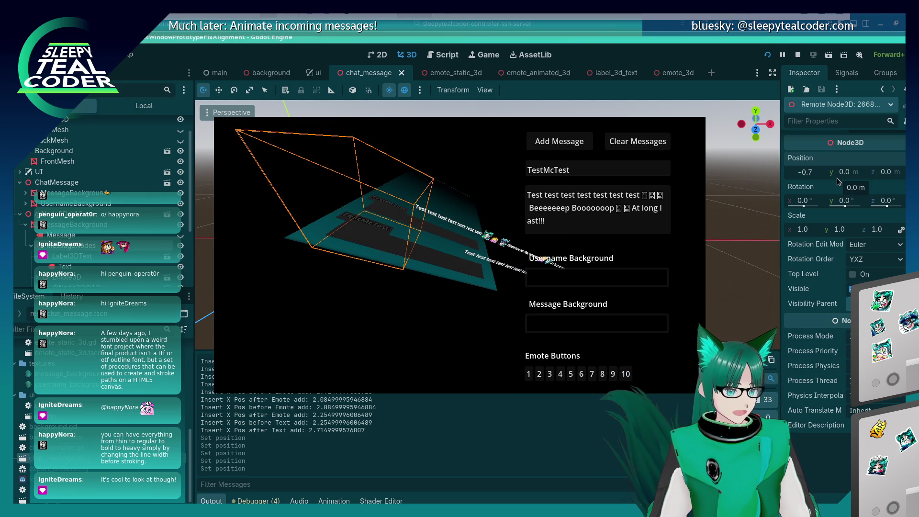
mouse_move(471, 253)
left_mouse_down()
mouse_move(439, 329)
mouse_move(445, 322)
left_mouse_up()
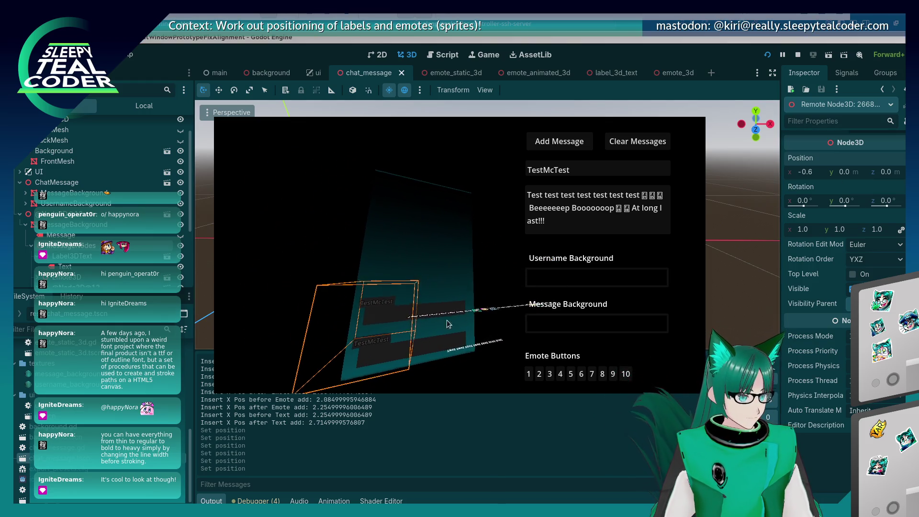
left_click(814, 171)
type("-0.65")
key("Return")
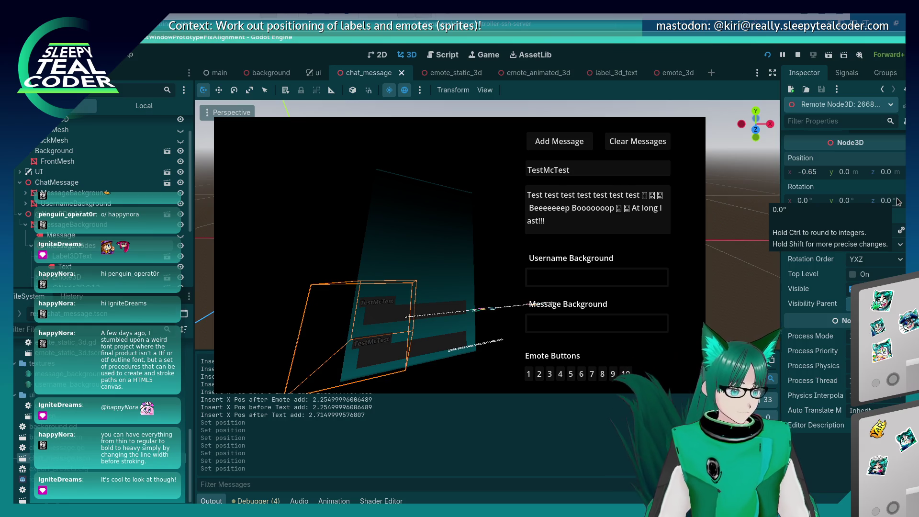
- Nudge X to -0.55 and settle on -0.5, checking the message from above
left_click(819, 172)
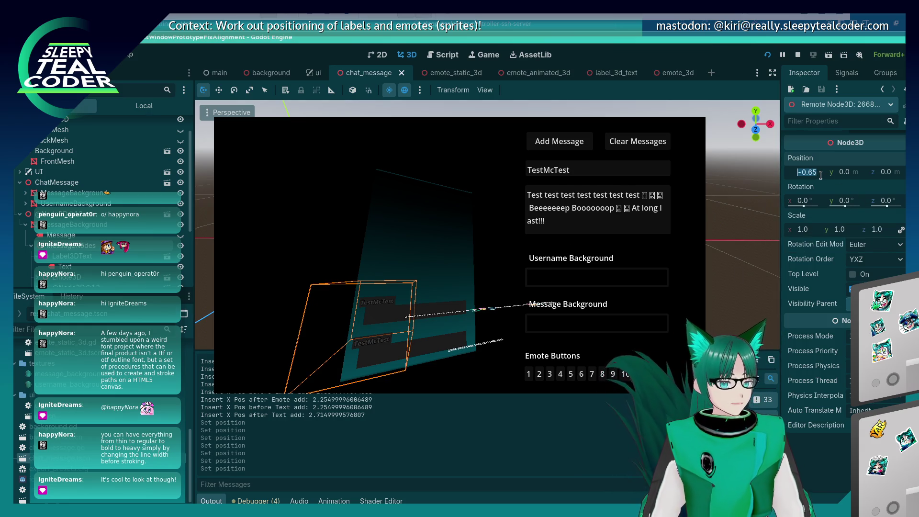
left_click(823, 178)
type("-0.55")
key("Return")
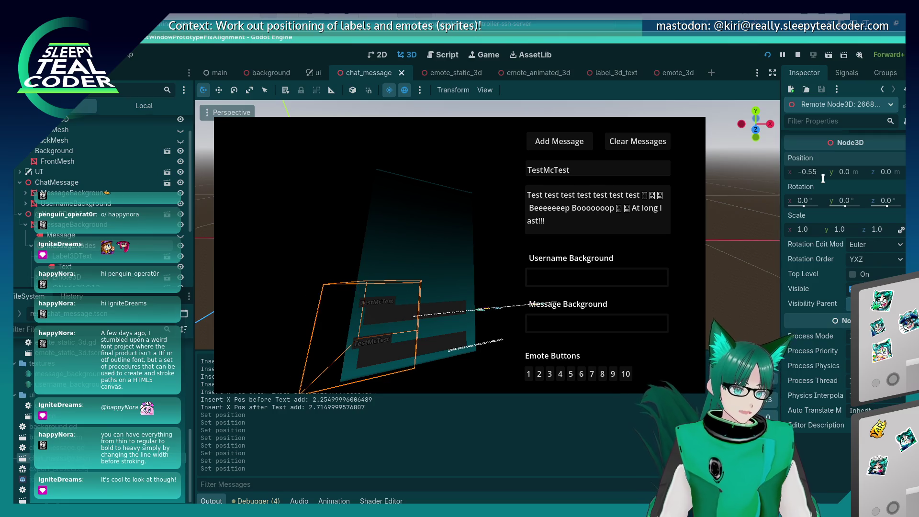
mouse_move(382, 354)
left_mouse_down()
mouse_move(400, 279)
mouse_move(410, 292)
mouse_move(502, 286)
left_mouse_up()
left_click(814, 172)
type("-0.50")
key("Return")
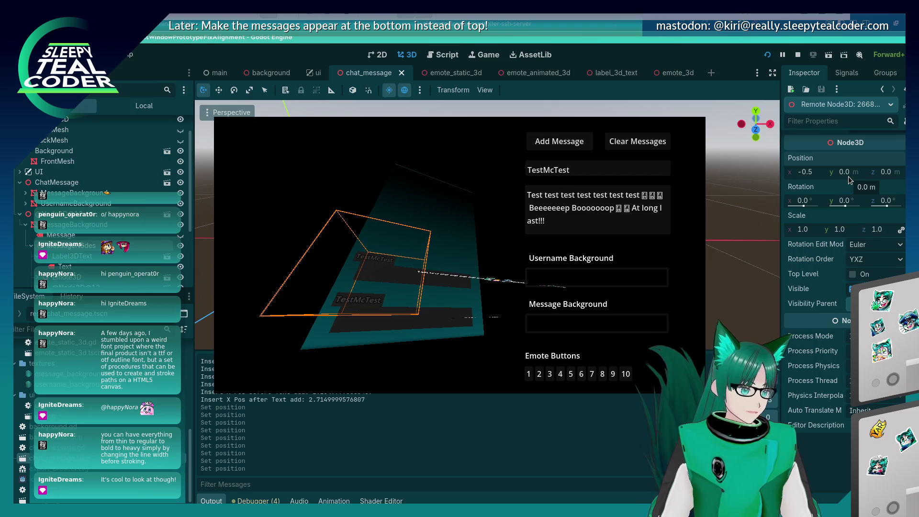
mouse_move(346, 327)
left_mouse_down()
mouse_move(375, 323)
mouse_move(392, 266)
left_mouse_up()
key("alt+Tab")
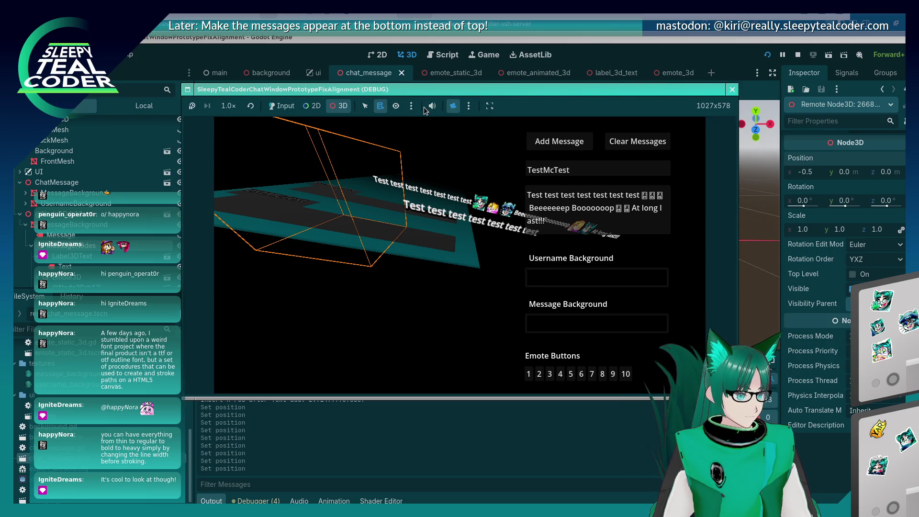
left_click(469, 106)
left_click(484, 136)
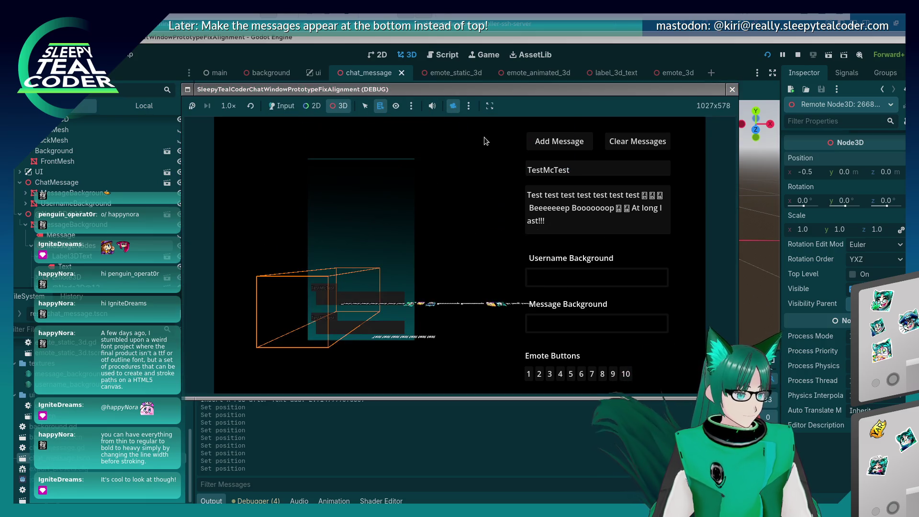
mouse_move(395, 314)
left_mouse_down()
mouse_move(395, 272)
mouse_move(406, 247)
mouse_move(394, 229)
mouse_move(398, 191)
left_mouse_up()
left_click_drag(444, 290, 521, 268)
scroll(481, 248, "up", 3)
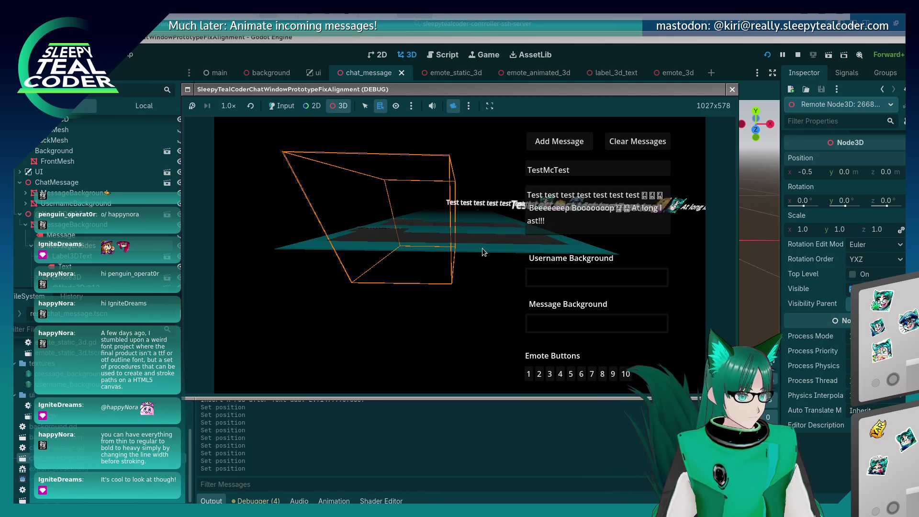
scroll(482, 248, "up", 2)
left_click_drag(477, 240, 481, 276)
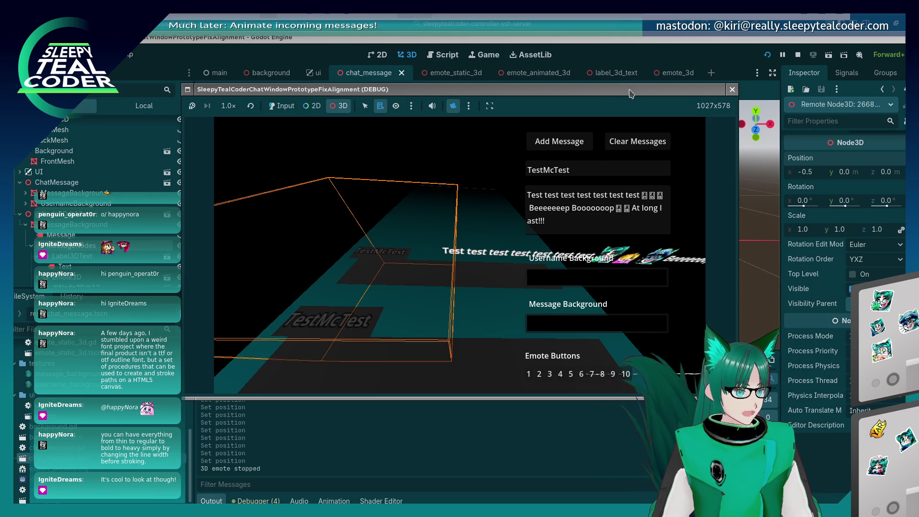
left_click(645, 54)
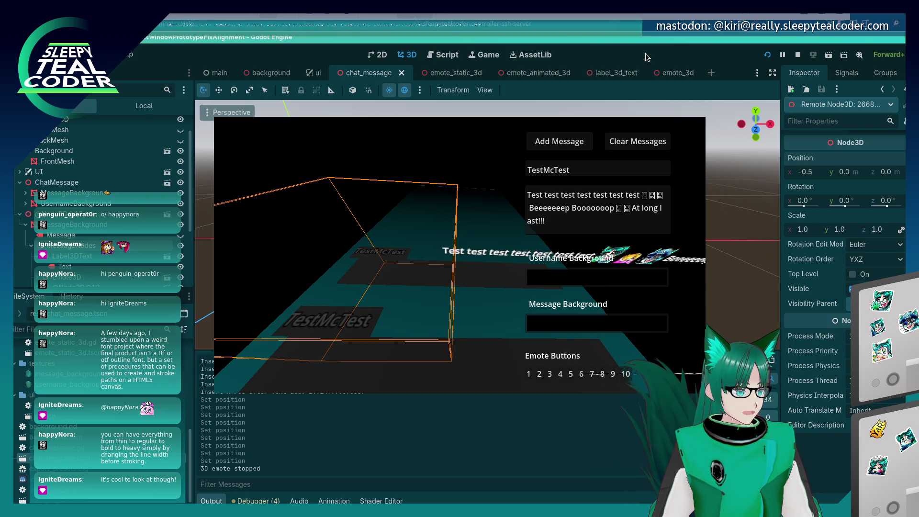
left_click(434, 241)
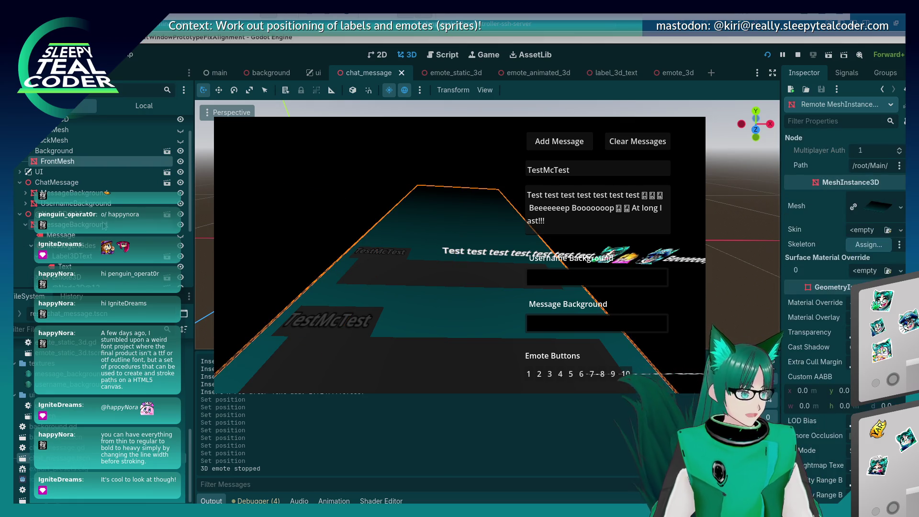
left_click(440, 266)
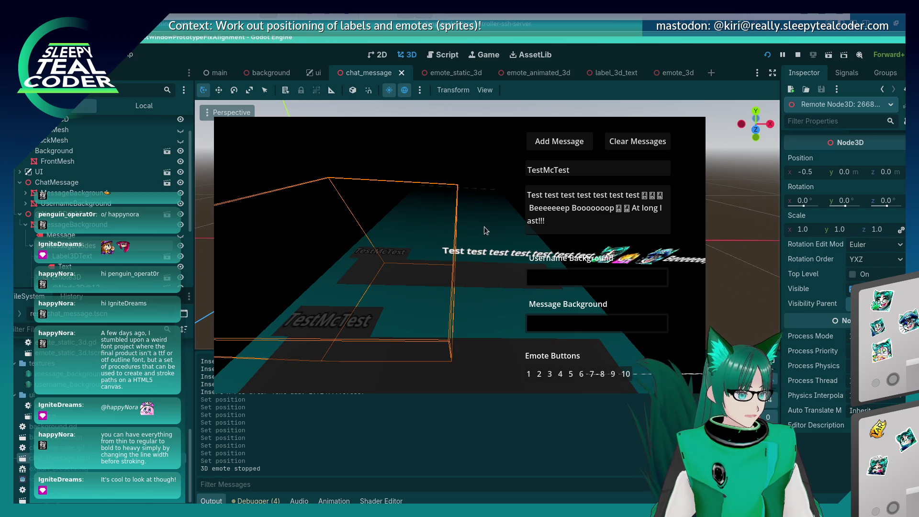
key("alt+Tab")
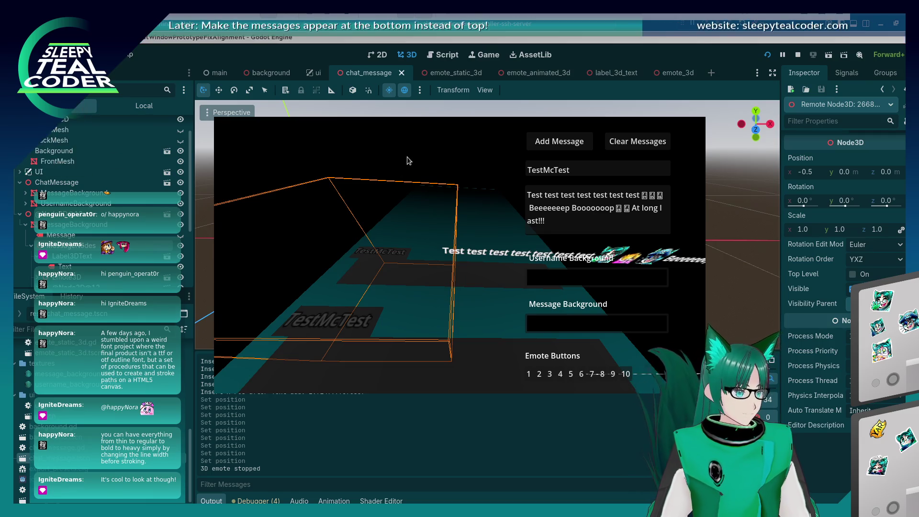
key("ctrl+Escape")
- Hide the game and select MessageNodes in the editor's Local scene tree
mouse_move(289, 217)
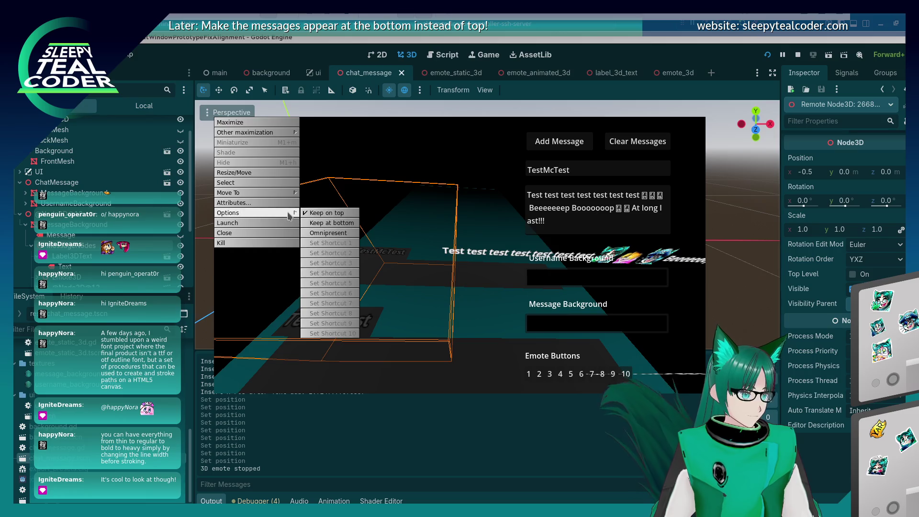
left_click(335, 213)
left_click(577, 62)
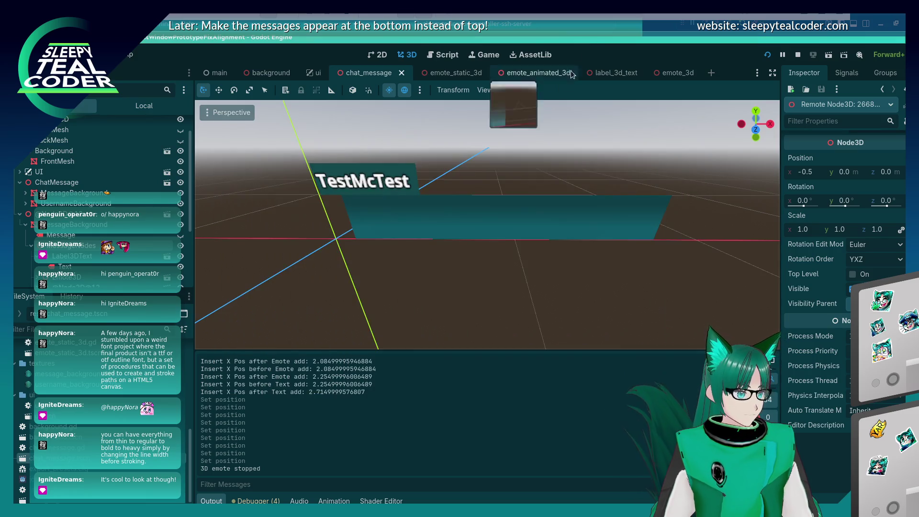
left_click(152, 104)
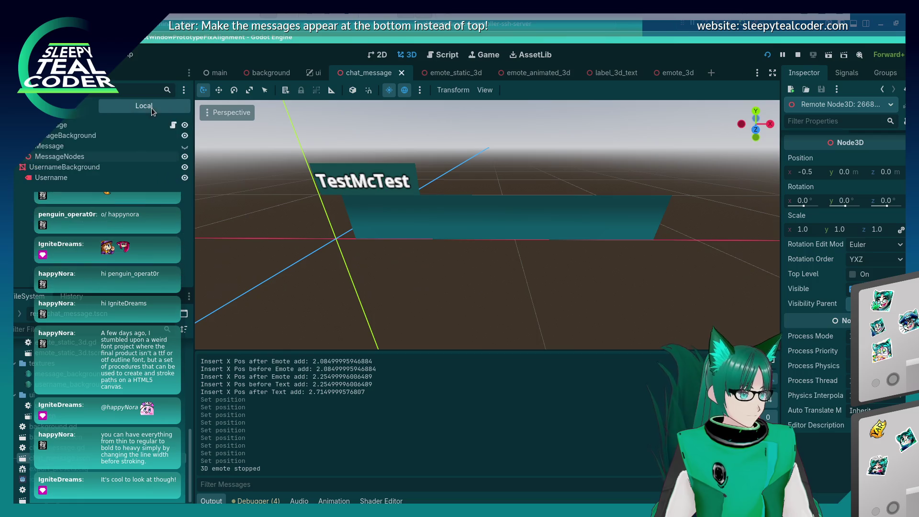
left_click(74, 158)
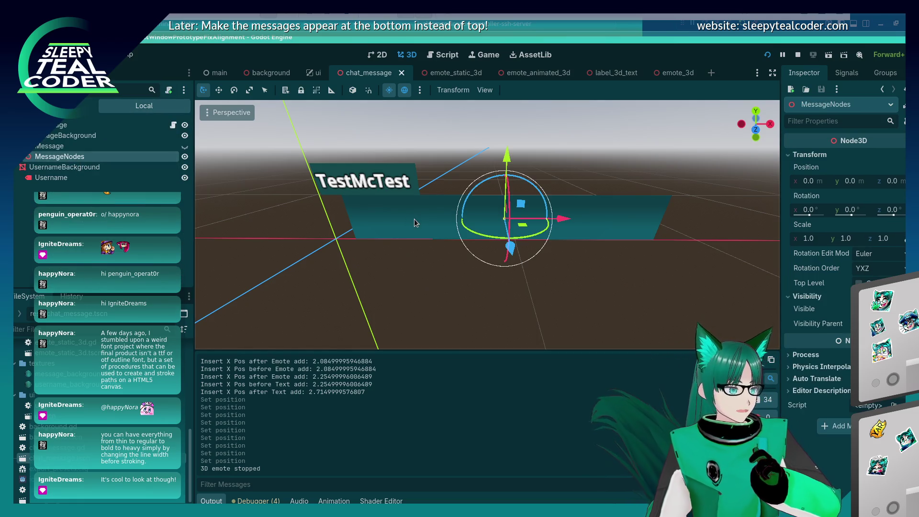
- Rotate MessageNodes -90 degrees around the X axis
mouse_move(413, 220)
left_mouse_down()
mouse_move(507, 275)
mouse_move(437, 255)
left_mouse_up()
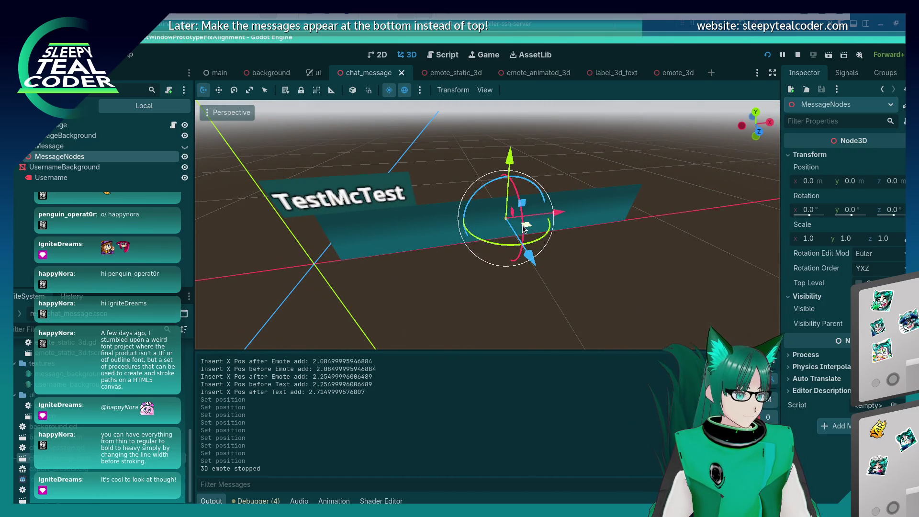
mouse_move(505, 255)
left_mouse_down()
mouse_move(601, 281)
mouse_move(541, 206)
mouse_move(614, 154)
mouse_move(620, 180)
left_mouse_up()
mouse_move(541, 203)
left_mouse_down()
mouse_move(521, 183)
mouse_move(496, 181)
left_mouse_up()
- Switch to the running game and post a test chat message
left_click(604, 217)
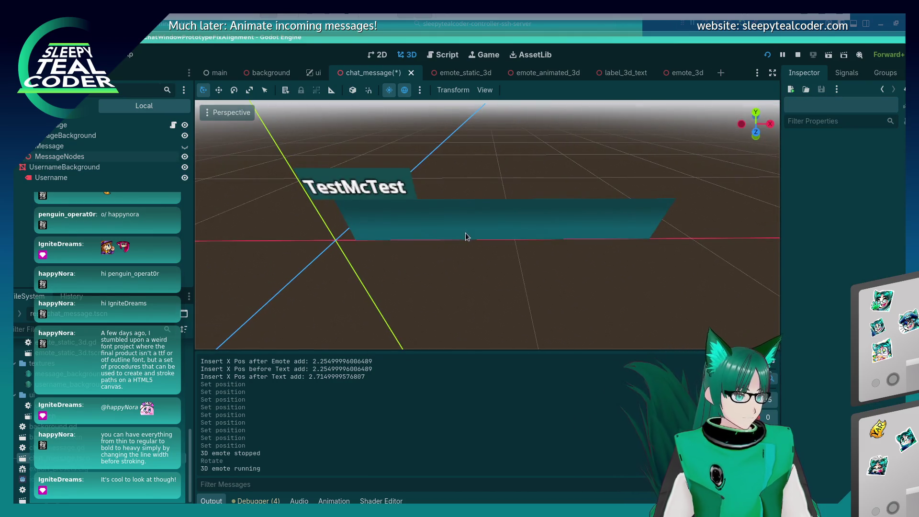
key("alt+Tab")
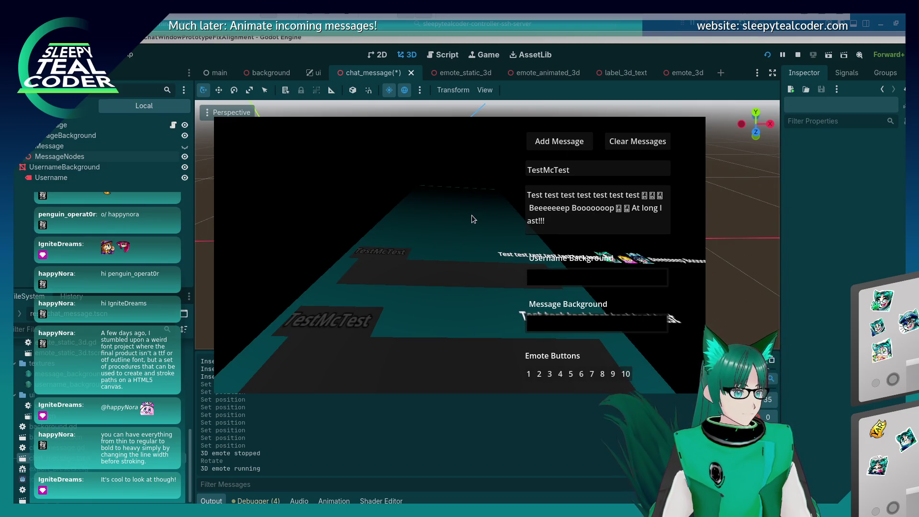
key("alt+Tab")
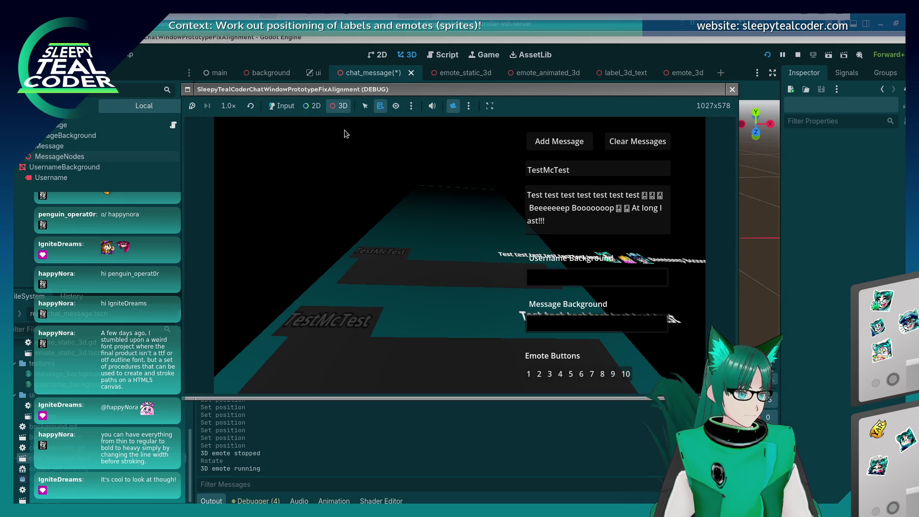
left_click(289, 107)
left_click(570, 146)
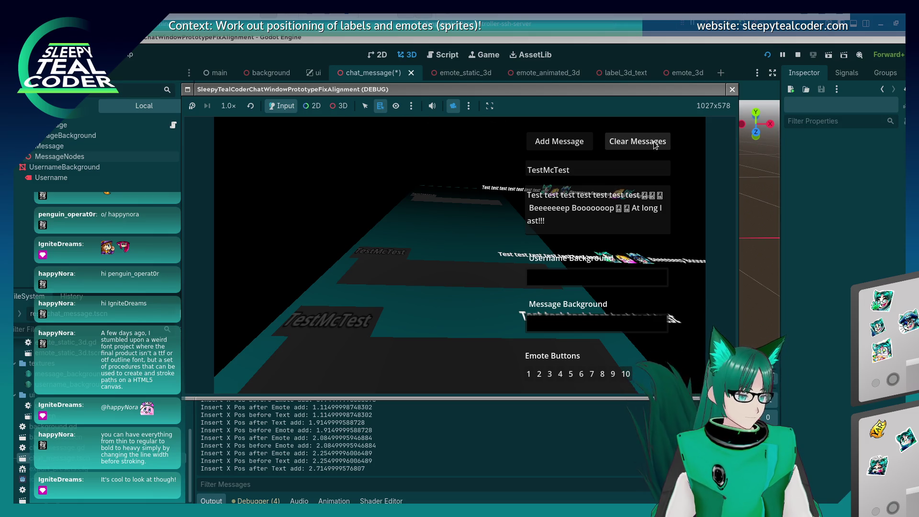
- Save and relaunch the game, post another message, orbit it in 3D, then close the game
left_click(767, 54)
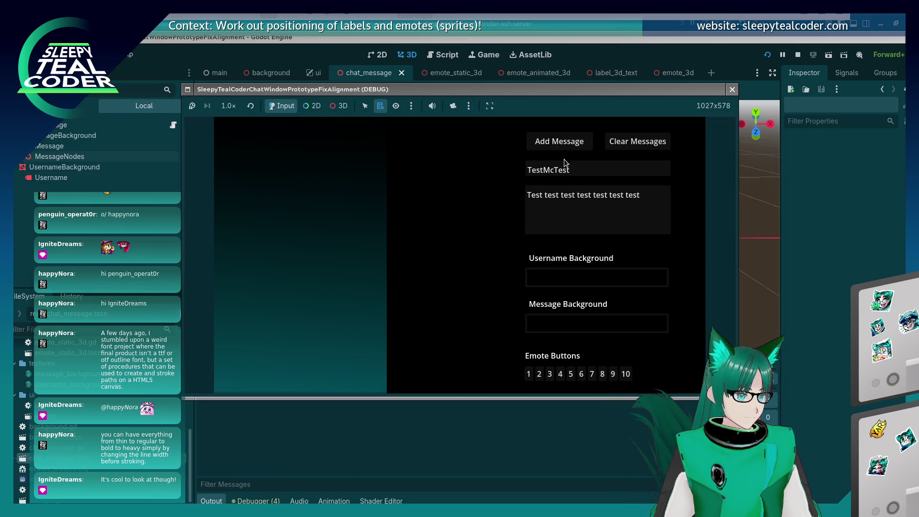
left_click(564, 144)
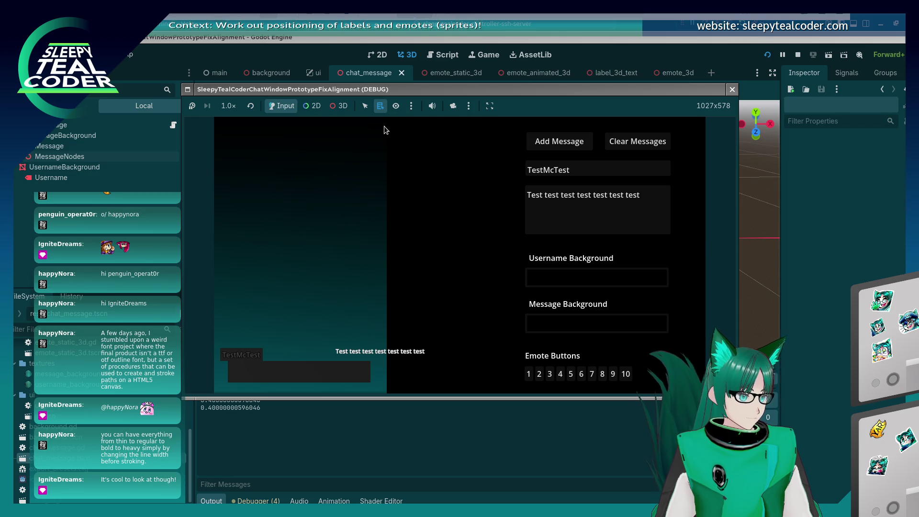
left_click(455, 106)
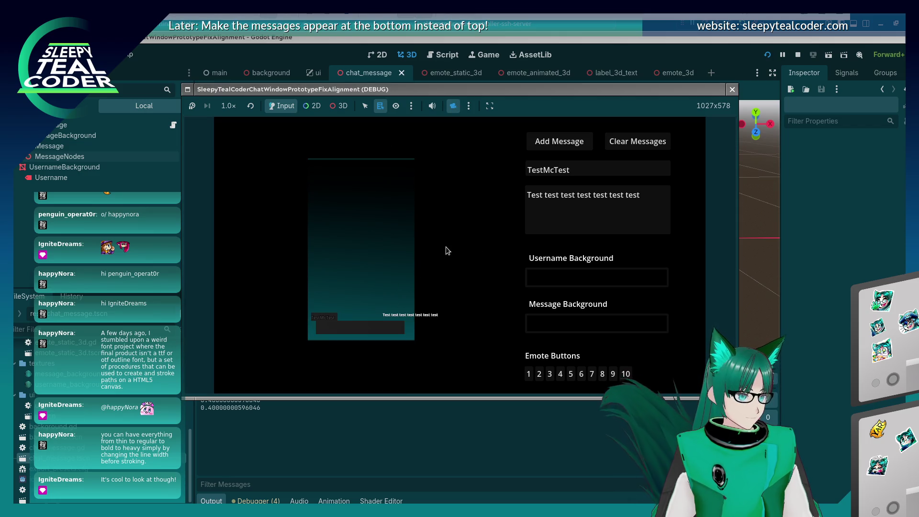
left_click(339, 106)
mouse_move(361, 304)
left_mouse_down()
mouse_move(438, 254)
mouse_move(419, 283)
mouse_move(498, 258)
mouse_move(421, 312)
mouse_move(430, 304)
mouse_move(522, 326)
mouse_move(406, 303)
mouse_move(449, 310)
left_mouse_up()
key("F8")
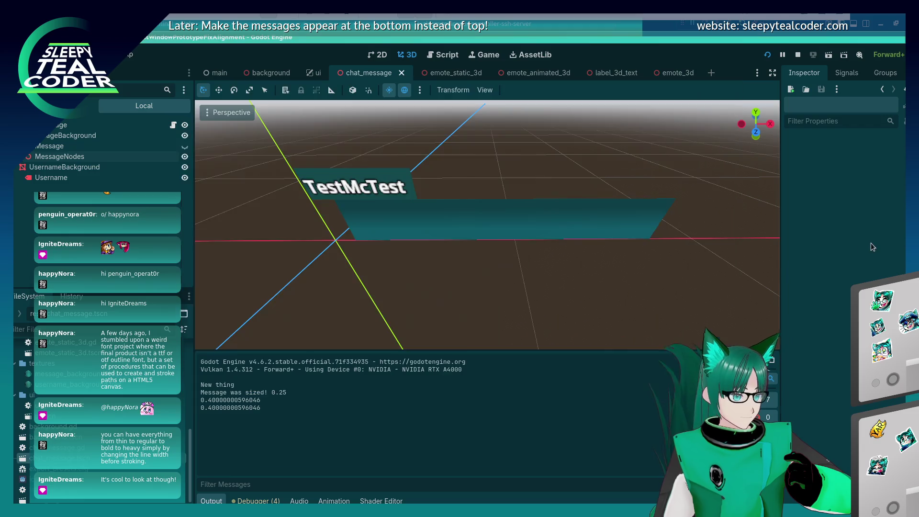
- Set MessageNodes' X position to -0.5, keeping its -90° X rotation
left_click(510, 214)
left_click(107, 158)
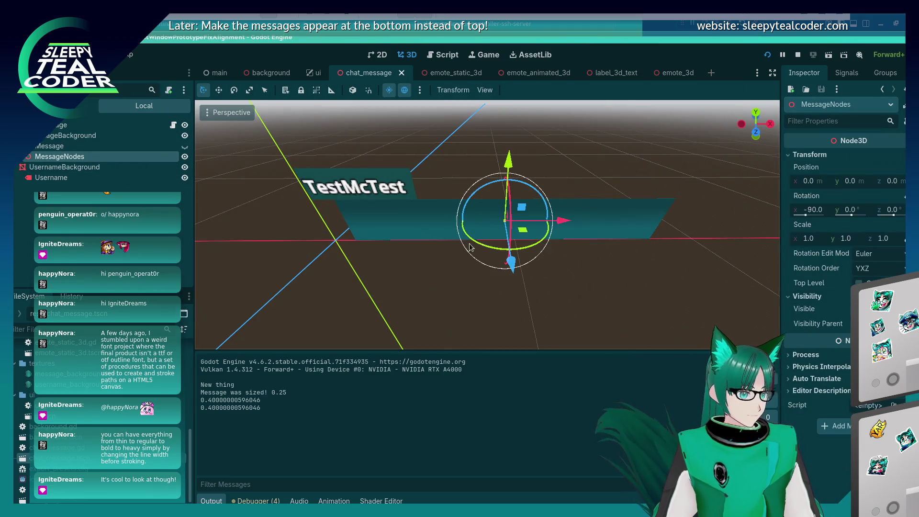
left_click(809, 181)
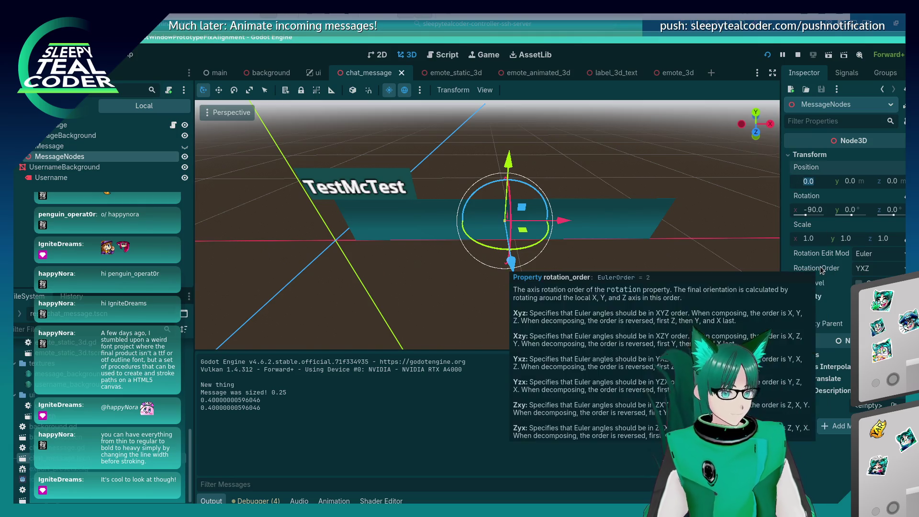
type("-")
key("Return")
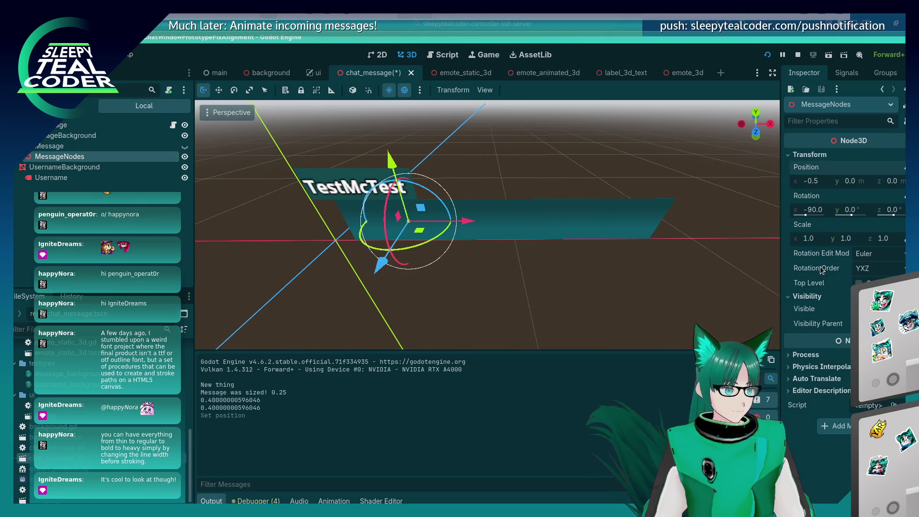
key("F6")
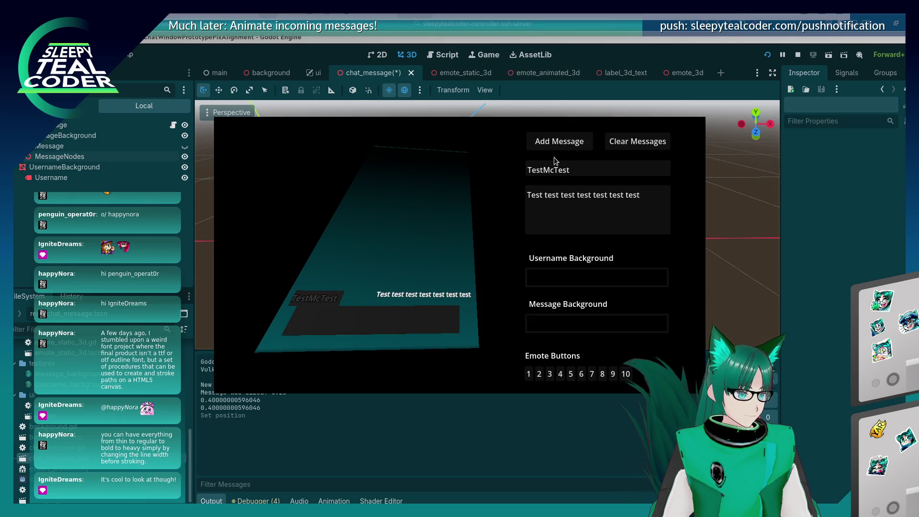
- Save and restart the game, then post a TestMcTest message
key("alt+Tab")
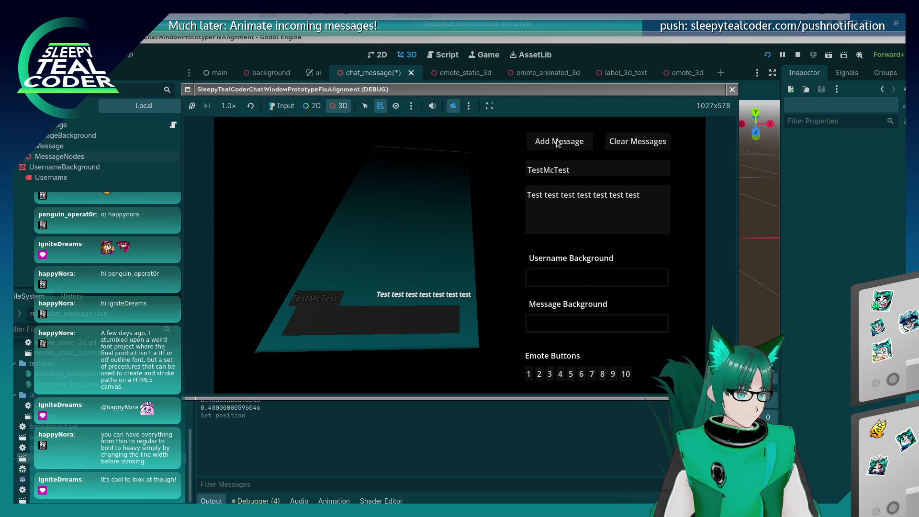
left_click(290, 110)
left_click(554, 143)
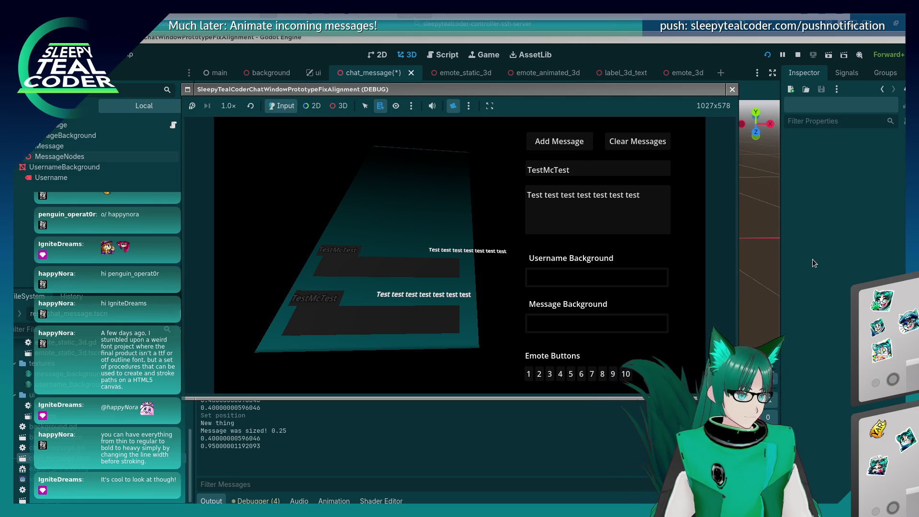
left_click(768, 55)
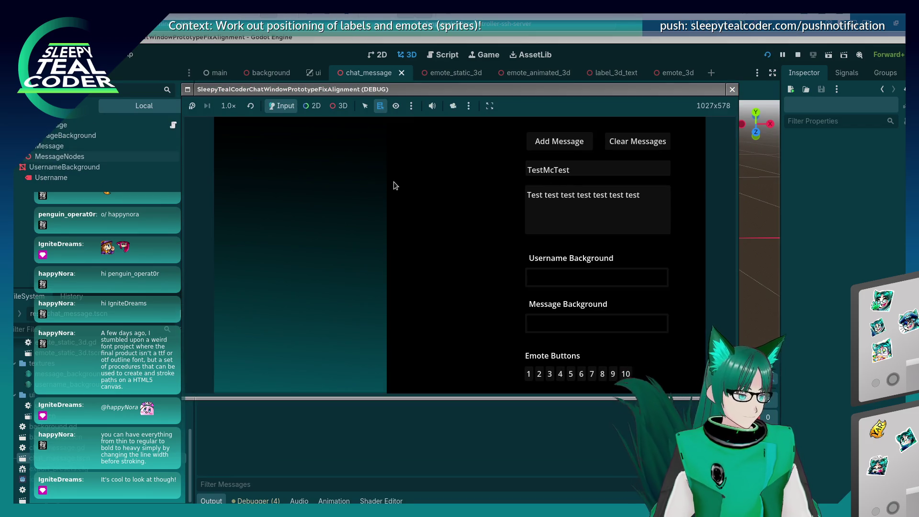
left_click(536, 146)
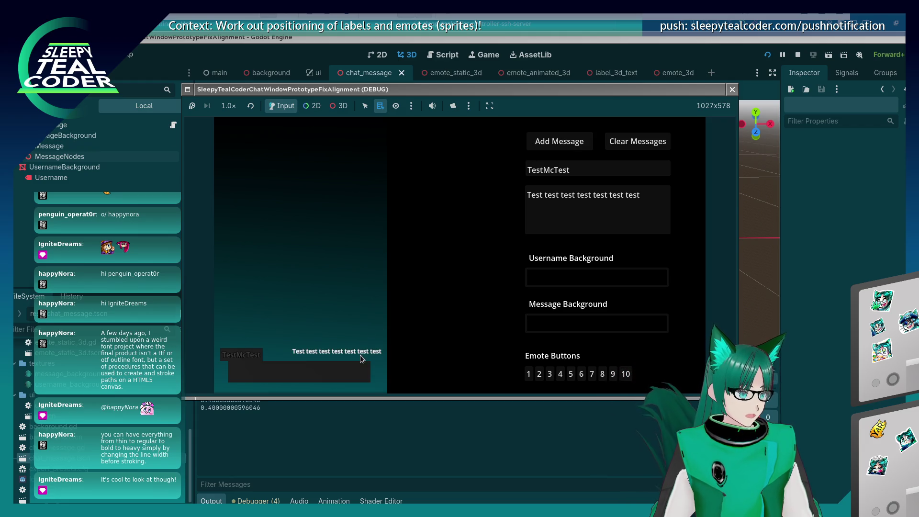
- In 3D pick mode, identify the MessageBackground mesh and Label3D nodes under the message
left_click(338, 105)
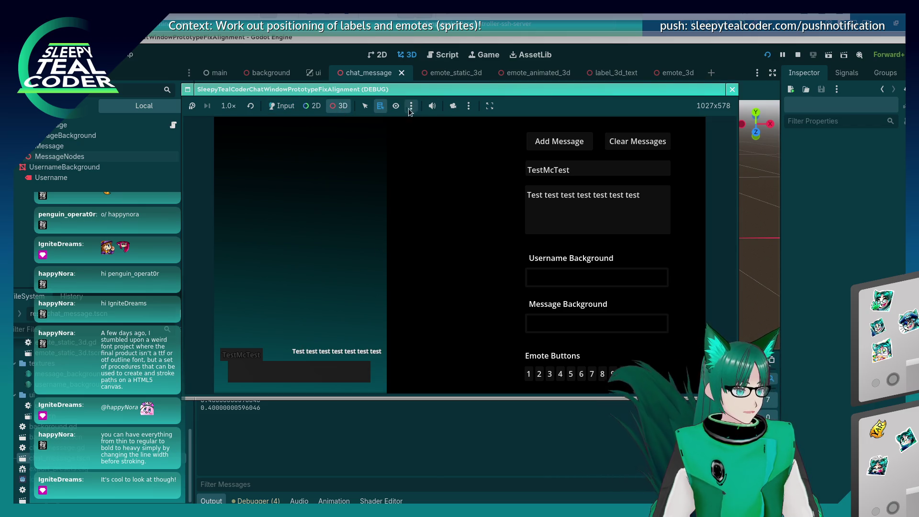
right_click(345, 351)
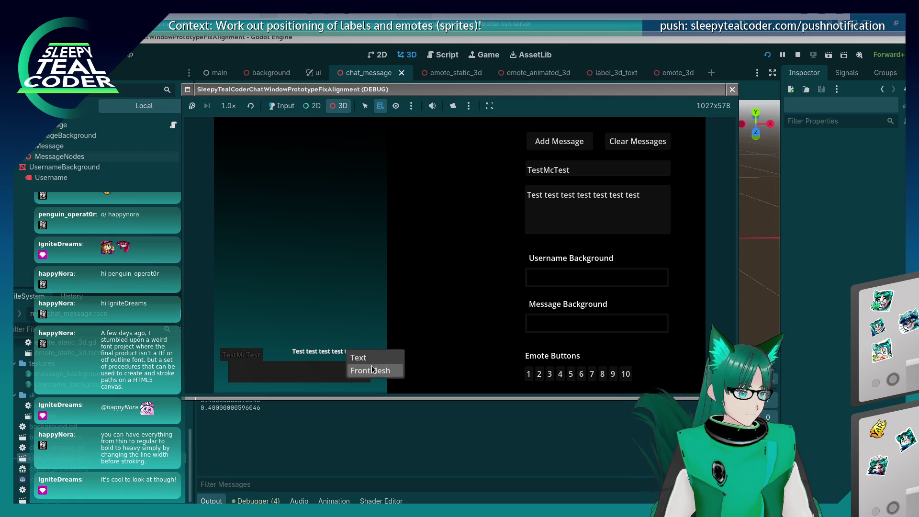
left_click(373, 369)
right_click(365, 357)
left_click(373, 360)
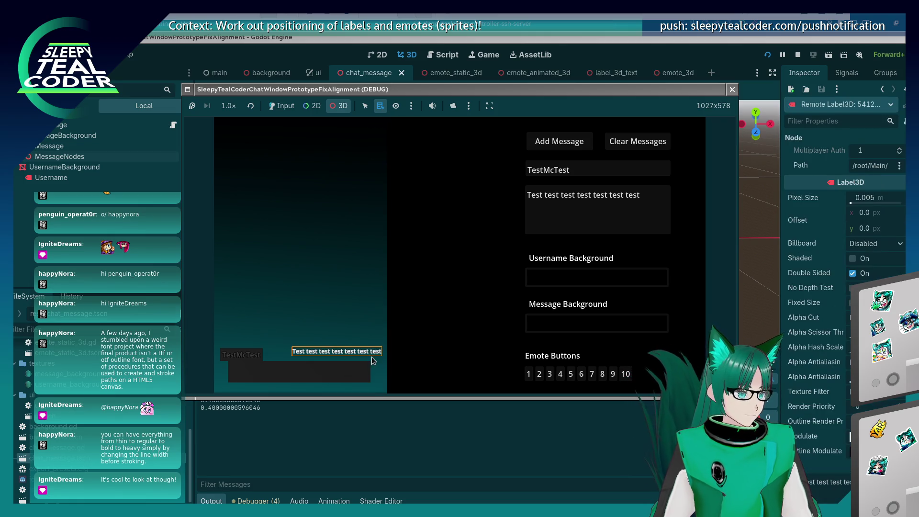
right_click(284, 376)
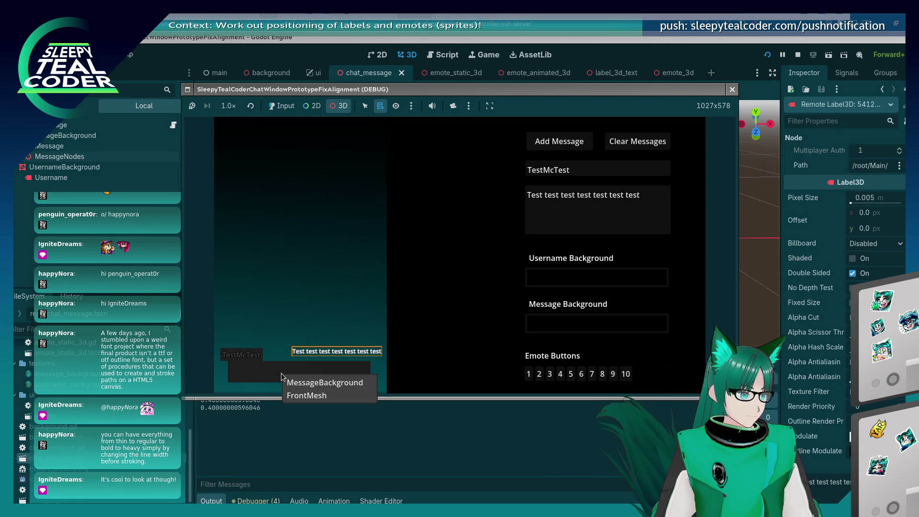
left_click(299, 392)
right_click(316, 357)
left_click(325, 363)
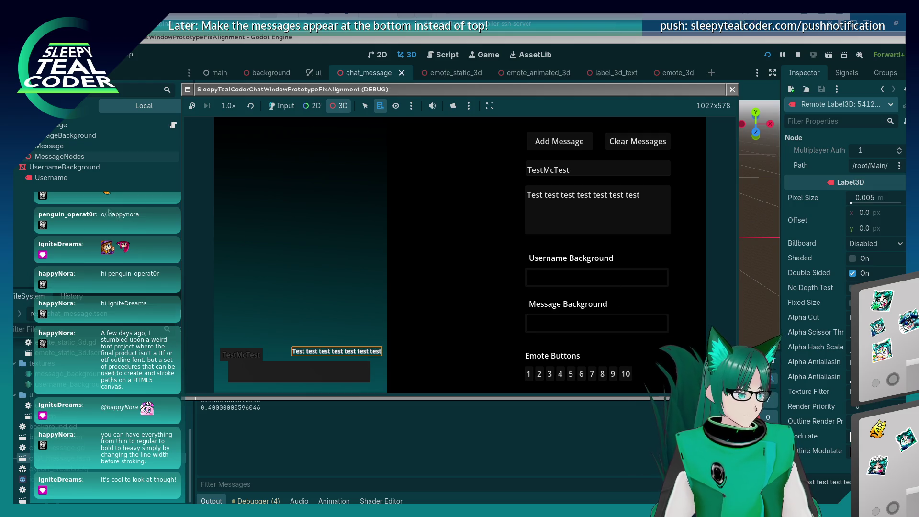
- Relaunch the game and select the live Label3DText node in the scene tree
key("F8")
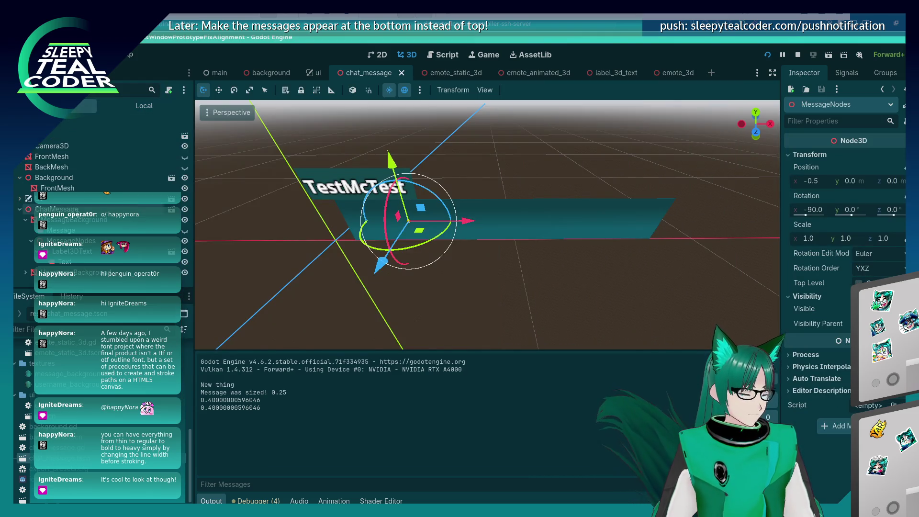
key("F5")
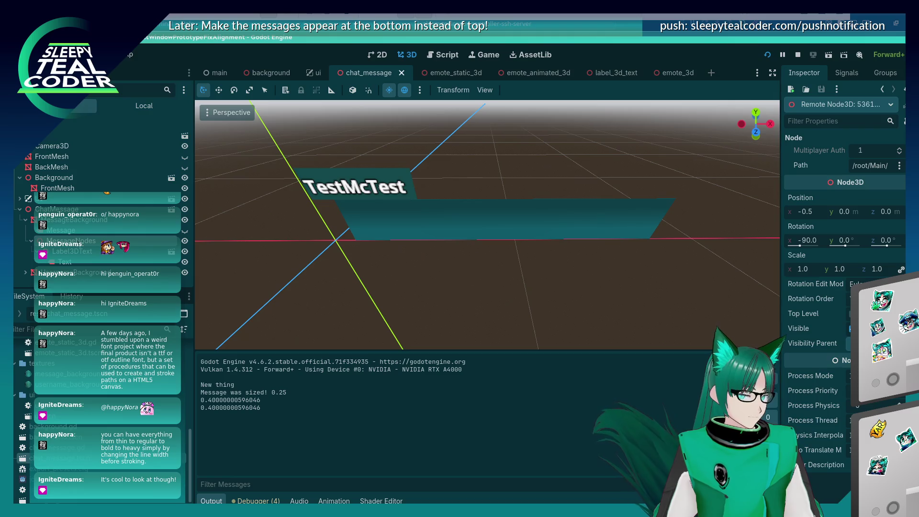
left_click(84, 252)
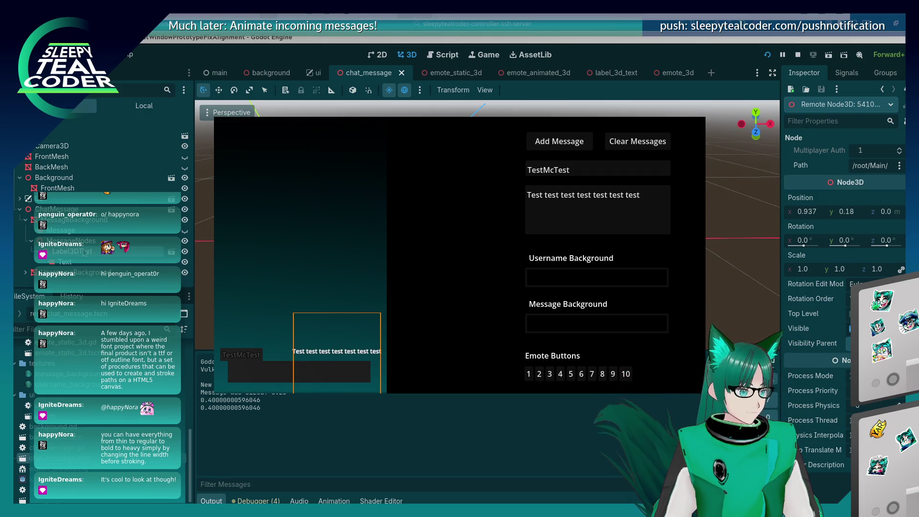
key("alt+Tab")
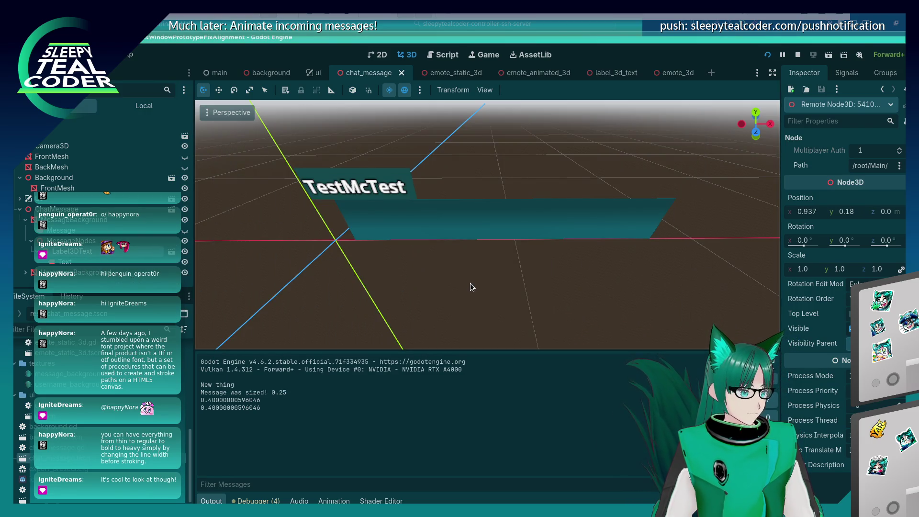
- Undo MessageNodes' position and rotation changes, keeping the node at the origin in the local tree
key("ctrl+z")
key("ctrl+z")
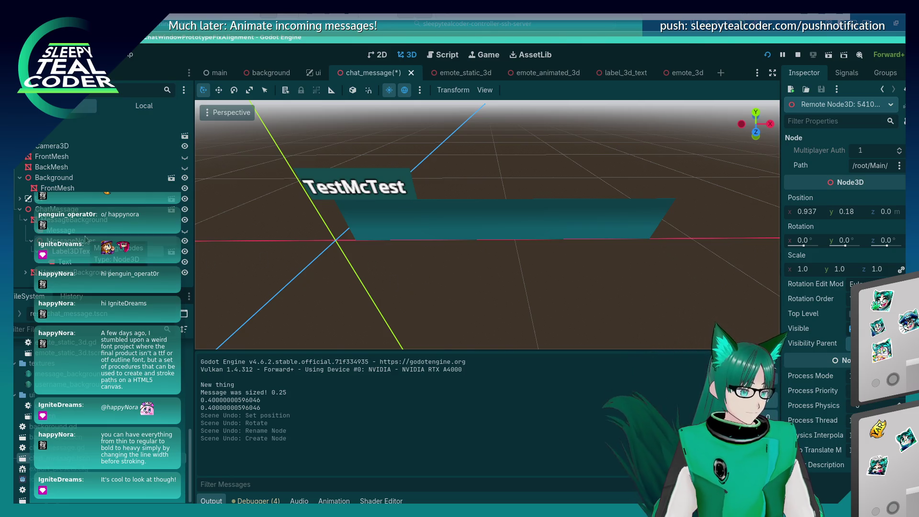
key("ctrl+z")
key("alt+Tab")
left_click(750, 281)
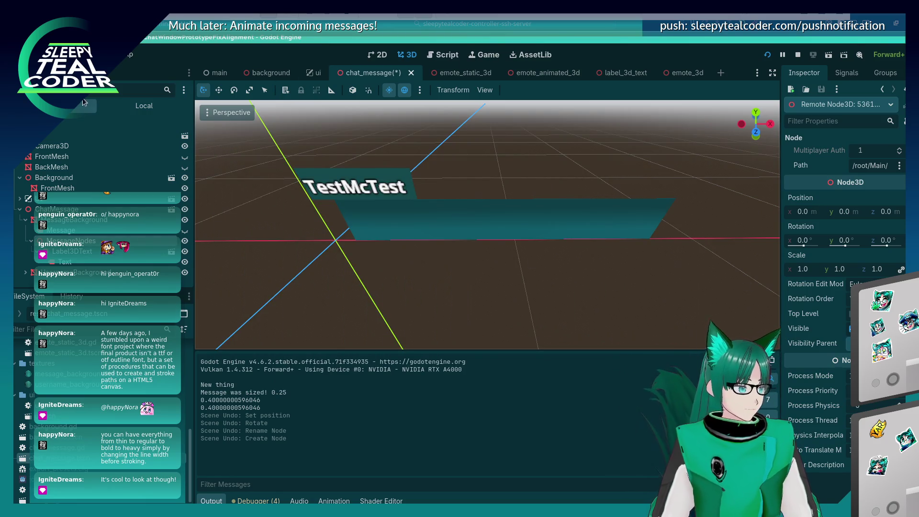
left_click(139, 106)
left_click(53, 136)
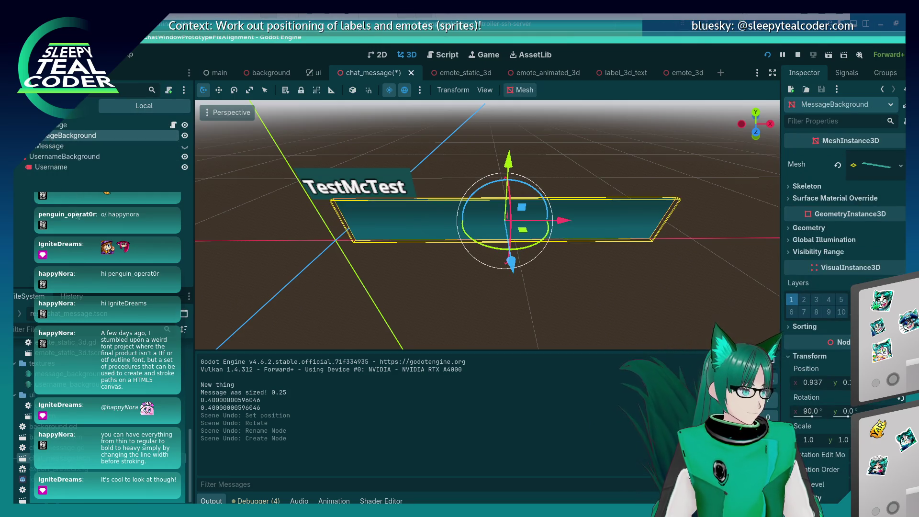
left_click(327, 250)
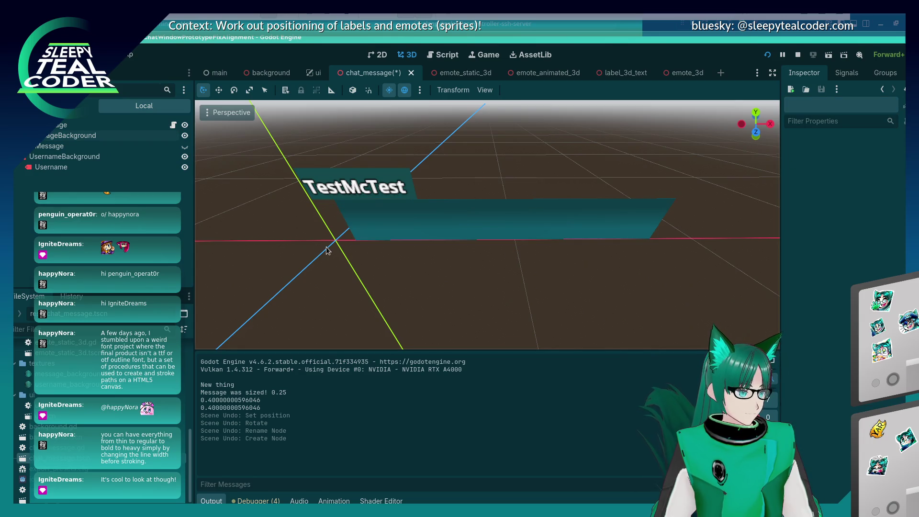
left_click(458, 211)
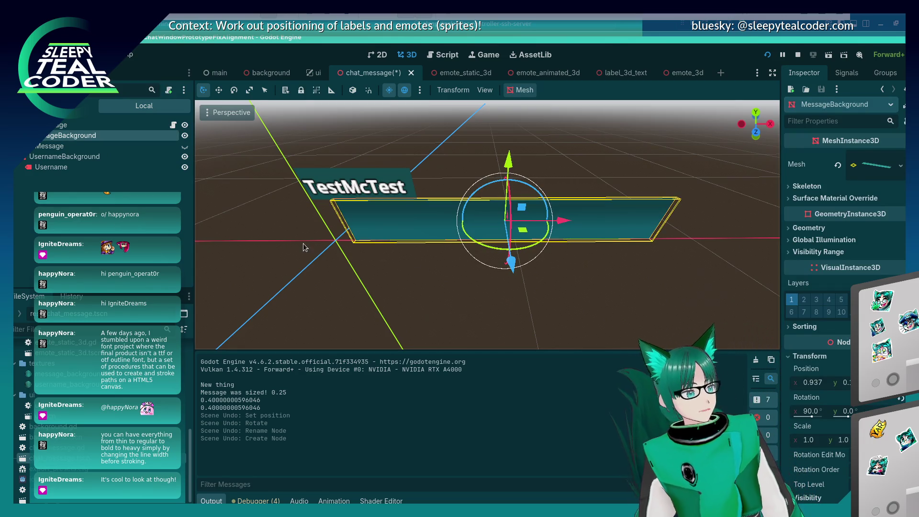
key("ctrl+shift+z")
key("ctrl+shift+z")
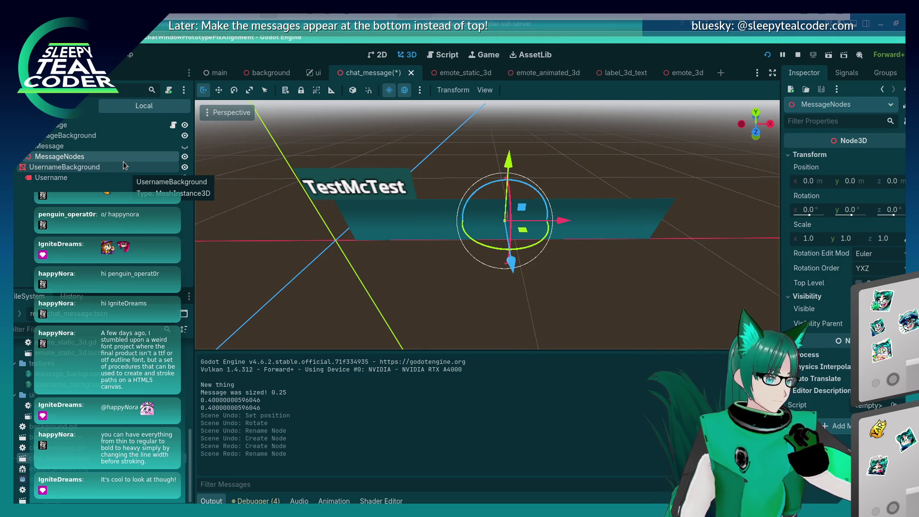
left_click_drag(564, 221, 426, 226)
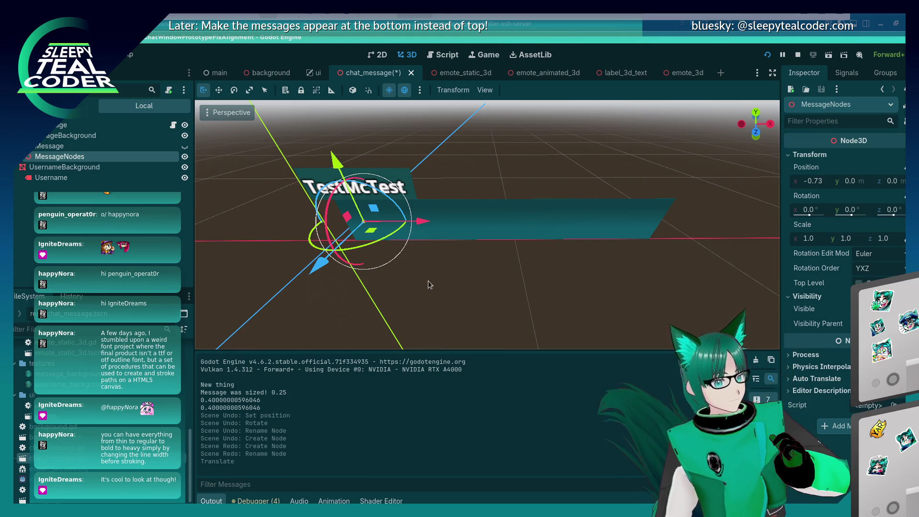
key("ctrl+z")
- Change MessageNodes' physics interpolation mode in the Inspector
left_click(806, 392)
left_click(808, 378)
left_click(808, 367)
left_click(809, 357)
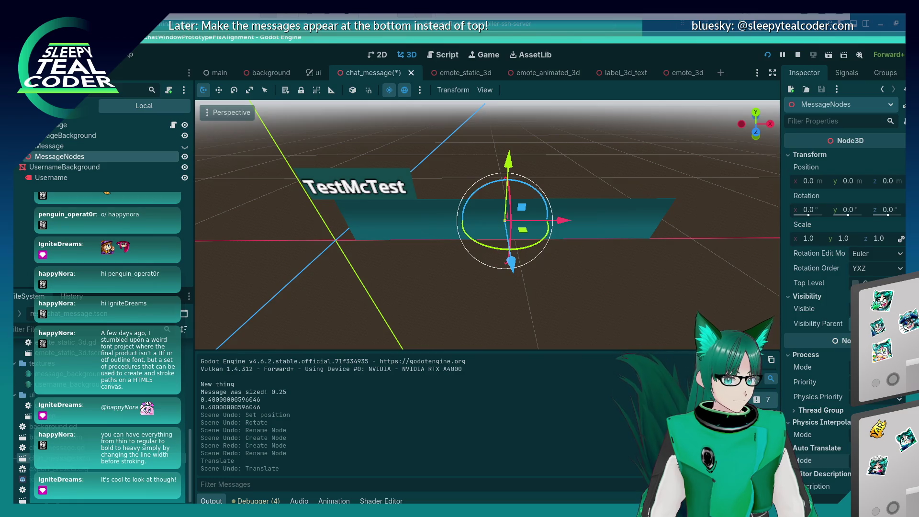
mouse_move(821, 462)
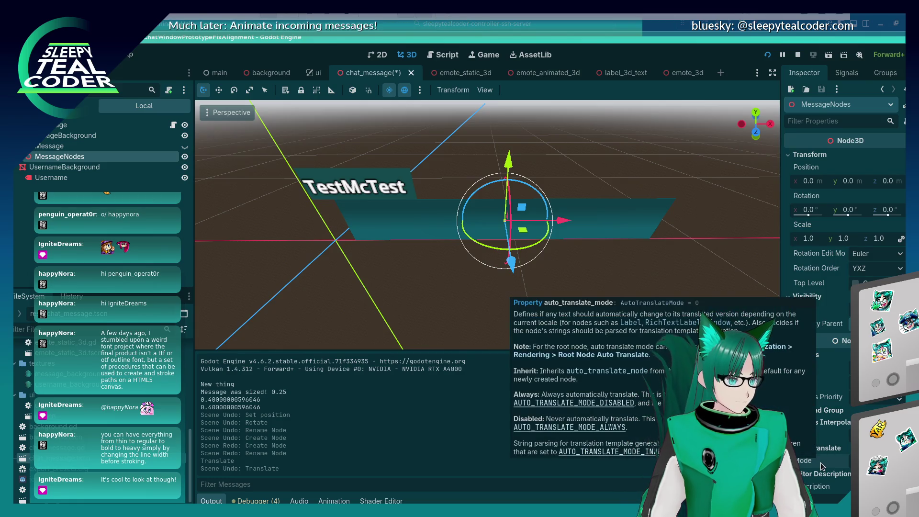
mouse_move(823, 436)
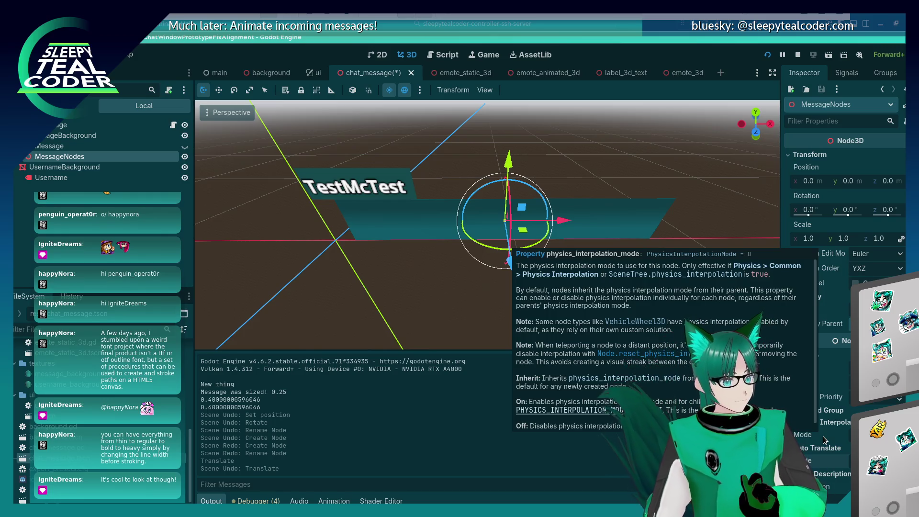
mouse_move(842, 384)
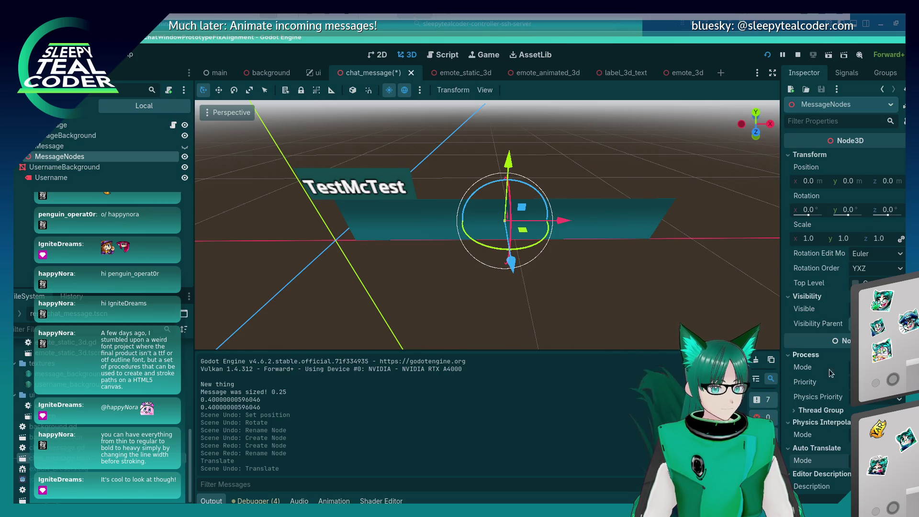
scroll(822, 424, "down", 3)
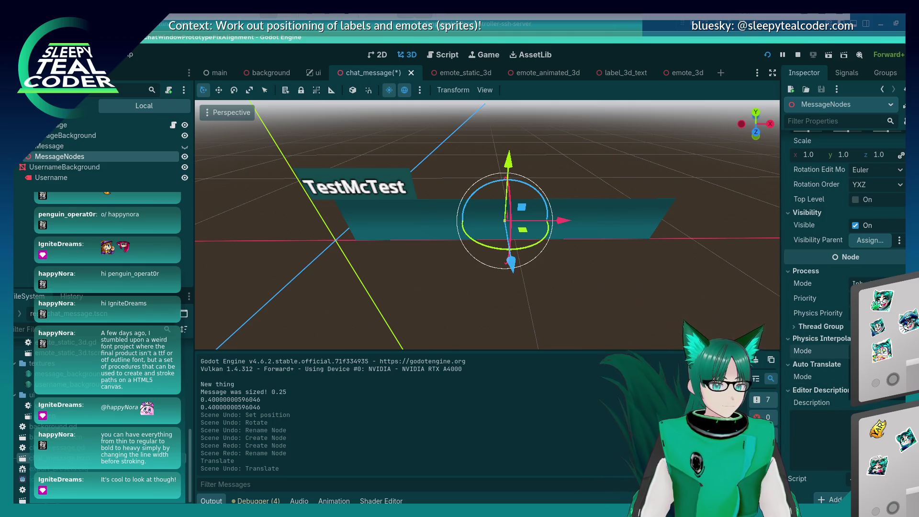
left_click(876, 351)
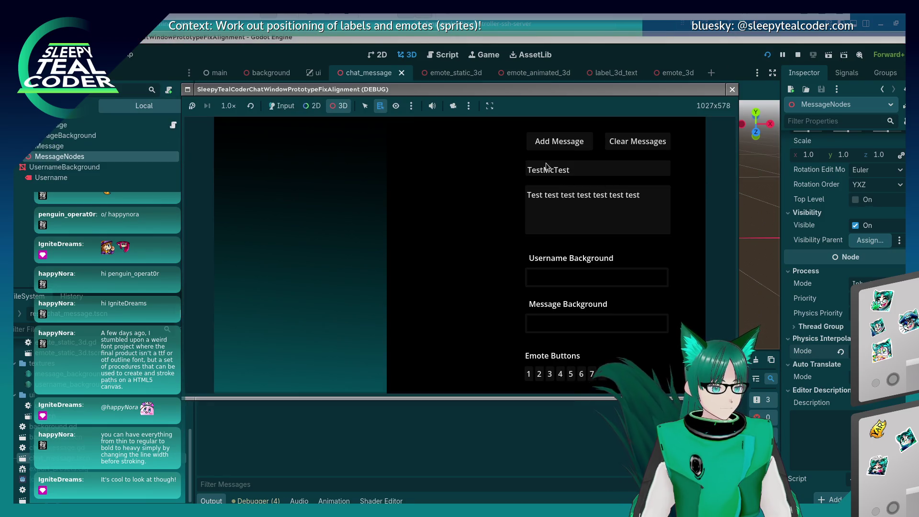
- Post a new test message, orbit the game camera around the panel, then close the game
left_click(573, 143)
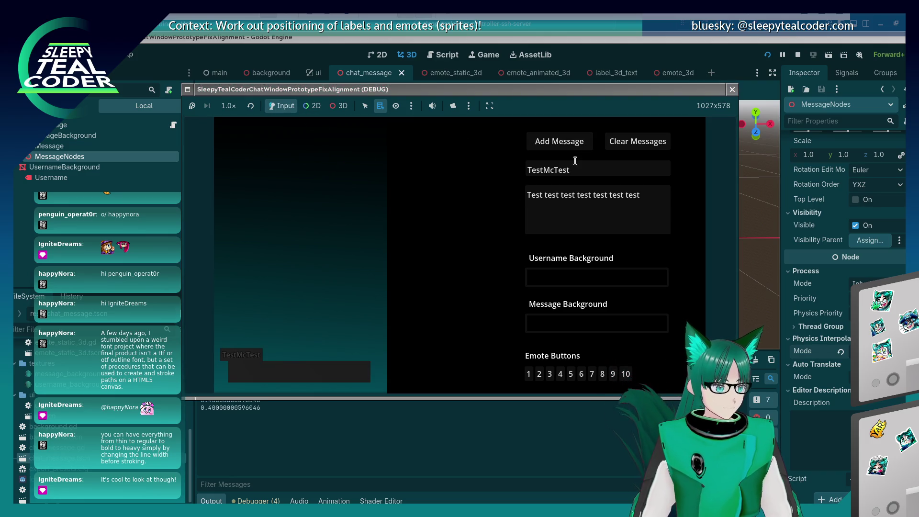
left_click(453, 106)
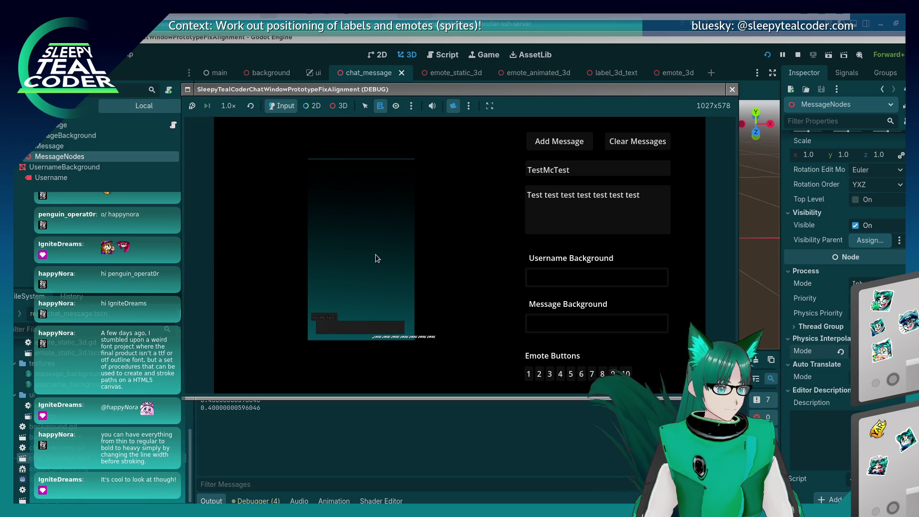
left_click(339, 105)
mouse_move(385, 325)
left_mouse_down()
mouse_move(380, 249)
mouse_move(407, 232)
mouse_move(427, 323)
mouse_move(396, 315)
left_mouse_up()
left_click(733, 89)
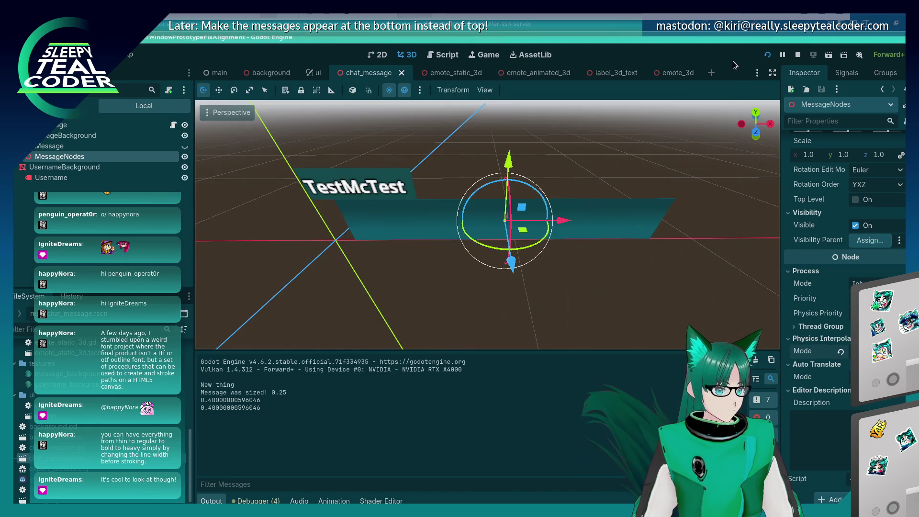
- Back in the editor, undo the physics interpolation change and the MessageNodes rename
key("alt+Tab")
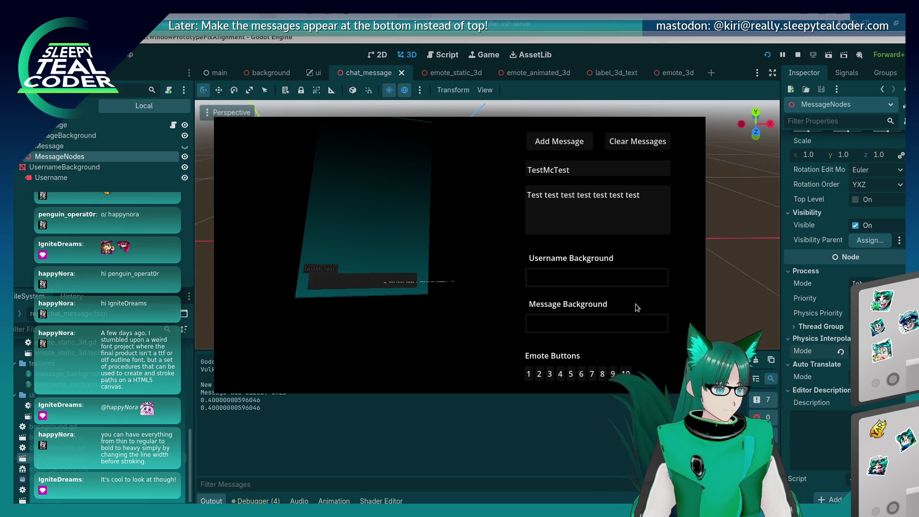
key("alt+Tab")
key("ctrl+z")
key("ctrl+z")
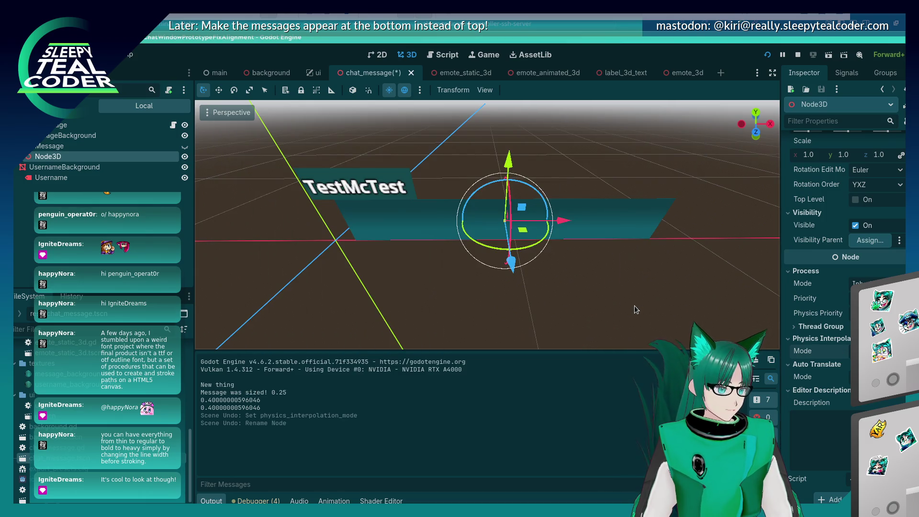
key("ctrl+z")
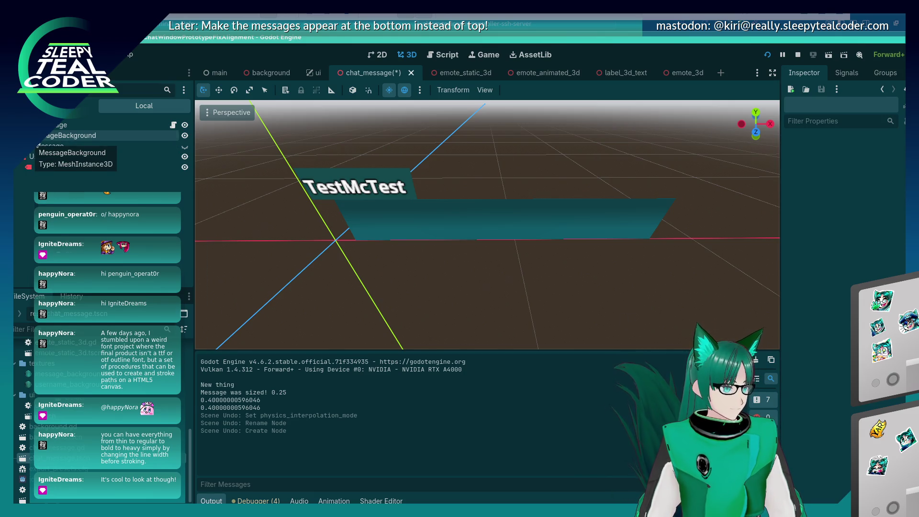
- Add a MeshInstance3D child under MessageBackground, found by searching 'mesh'
right_click(48, 136)
left_click(83, 163)
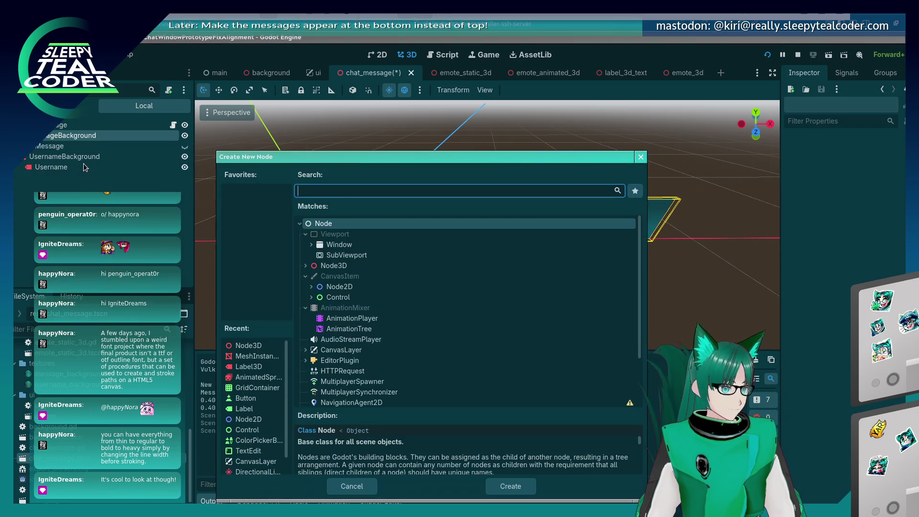
left_click(306, 265)
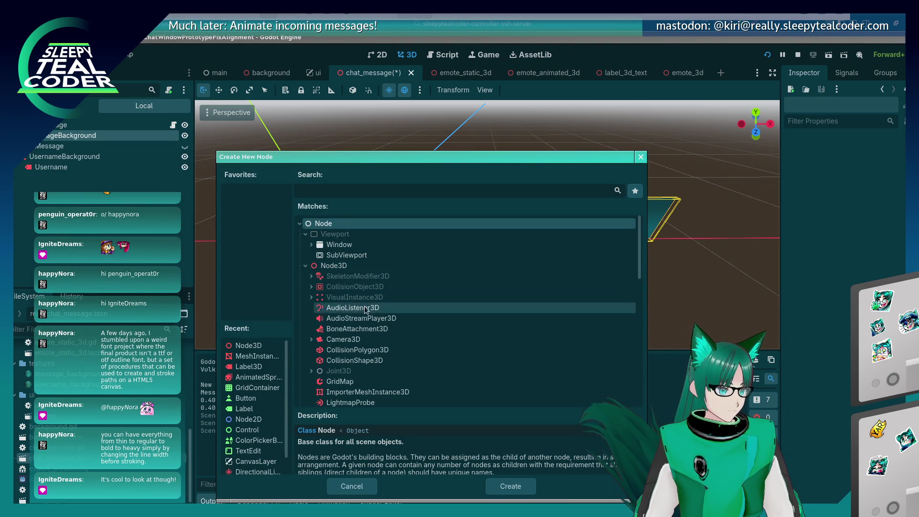
scroll(379, 338, "down", 3)
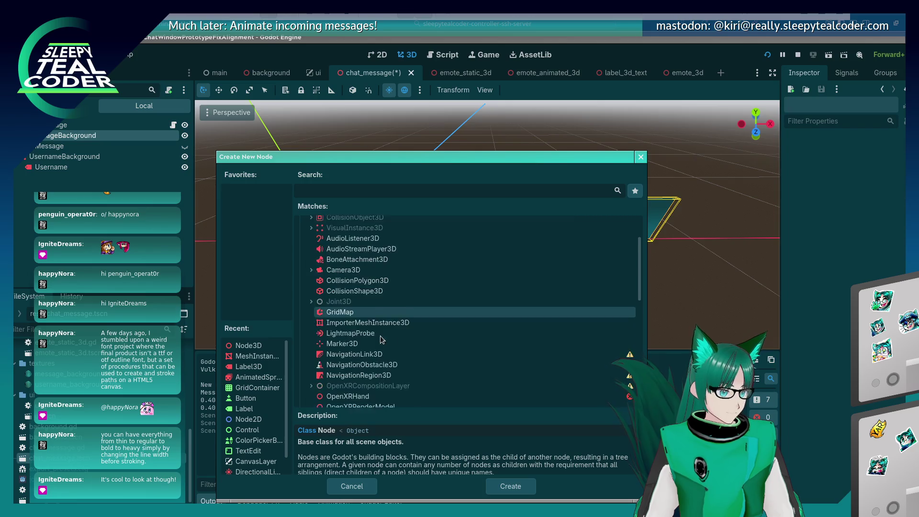
scroll(380, 335, "down", 6)
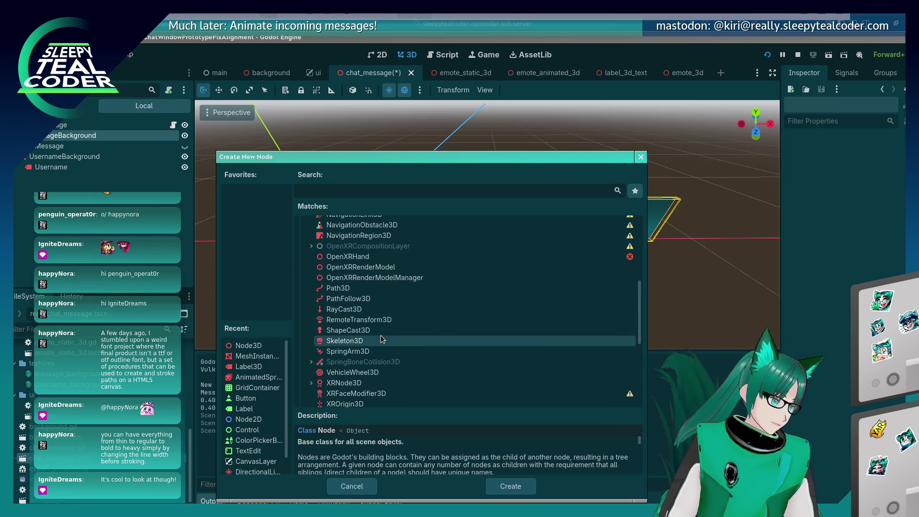
scroll(380, 335, "down", 8)
scroll(381, 336, "up", 6)
scroll(381, 336, "up", 12)
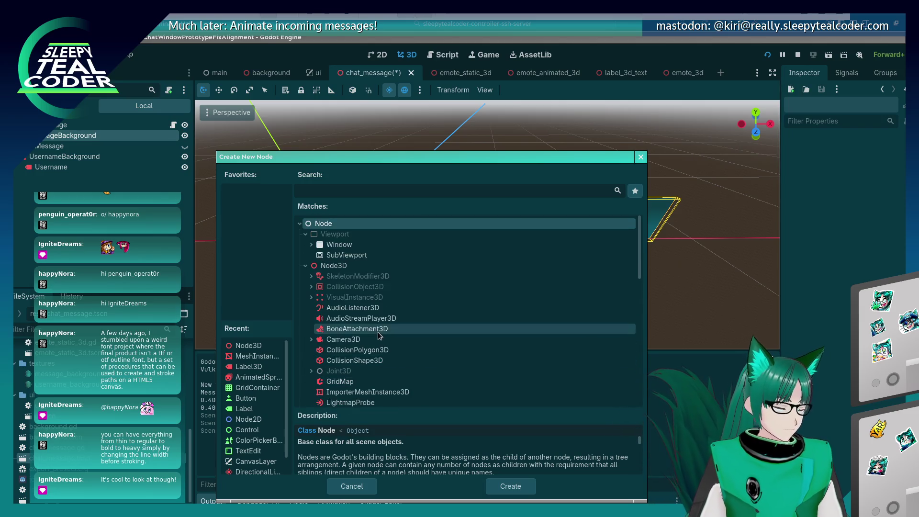
scroll(355, 334, "down", 3)
scroll(354, 334, "down", 10)
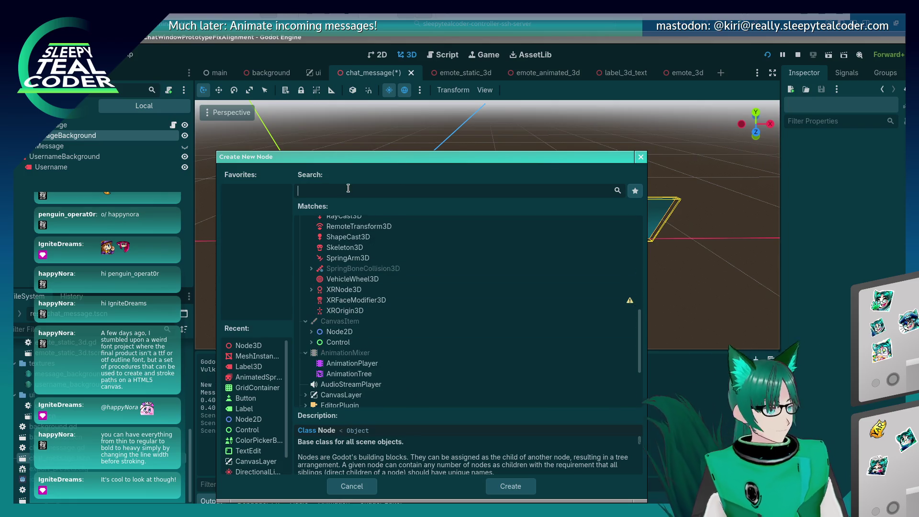
type("mesh")
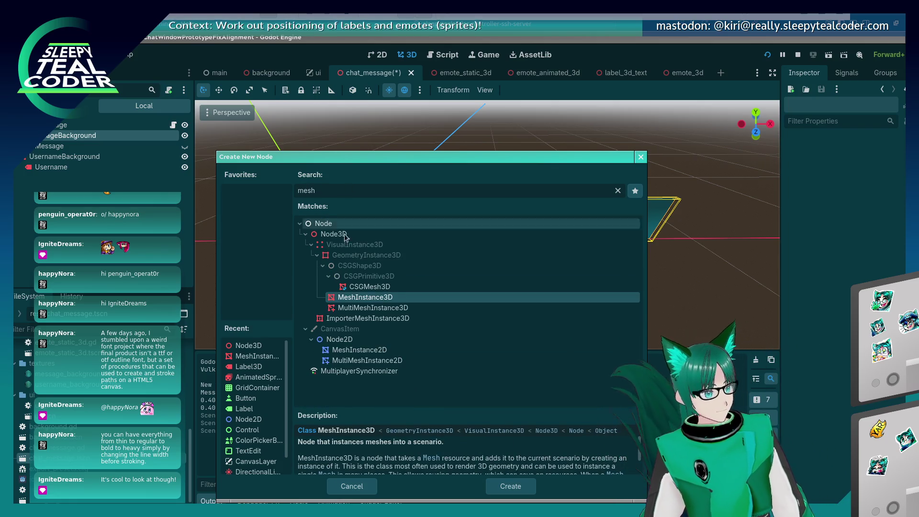
left_click(511, 489)
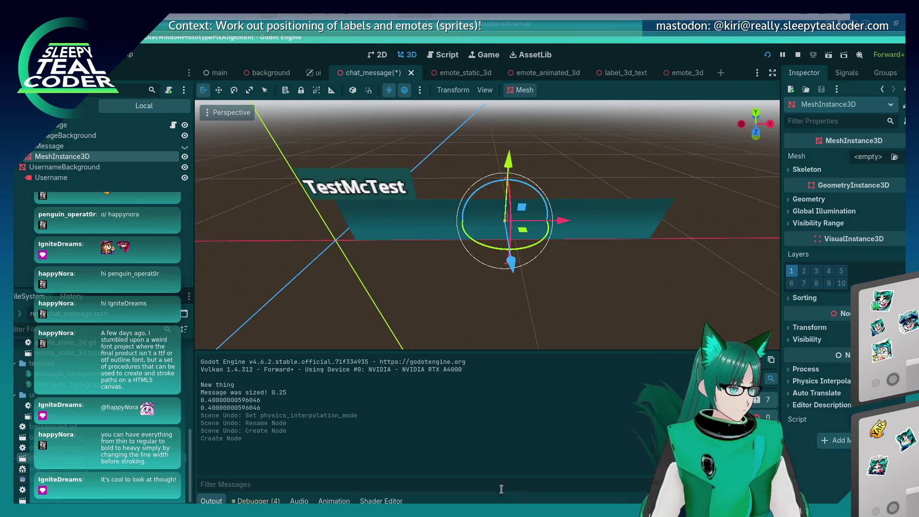
- Rename the new MeshInstance3D to MessageNodes
right_click(43, 159)
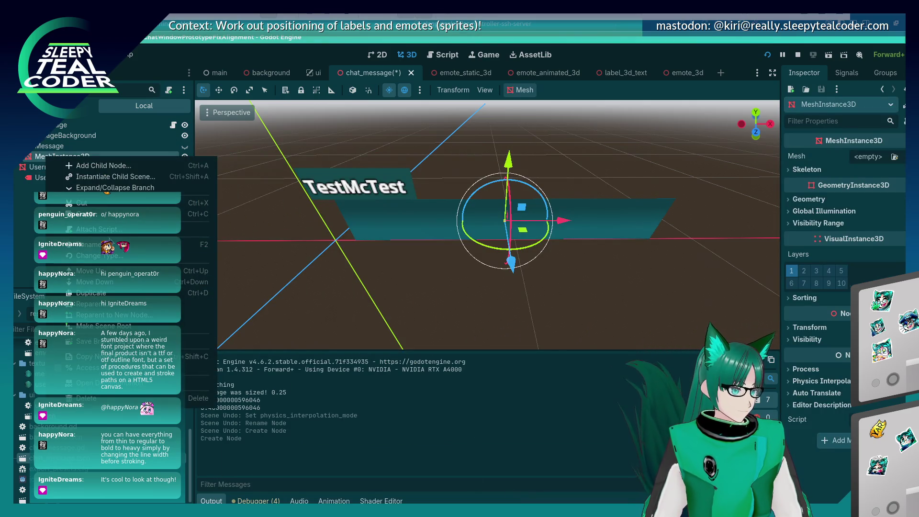
left_click(94, 247)
type("M")
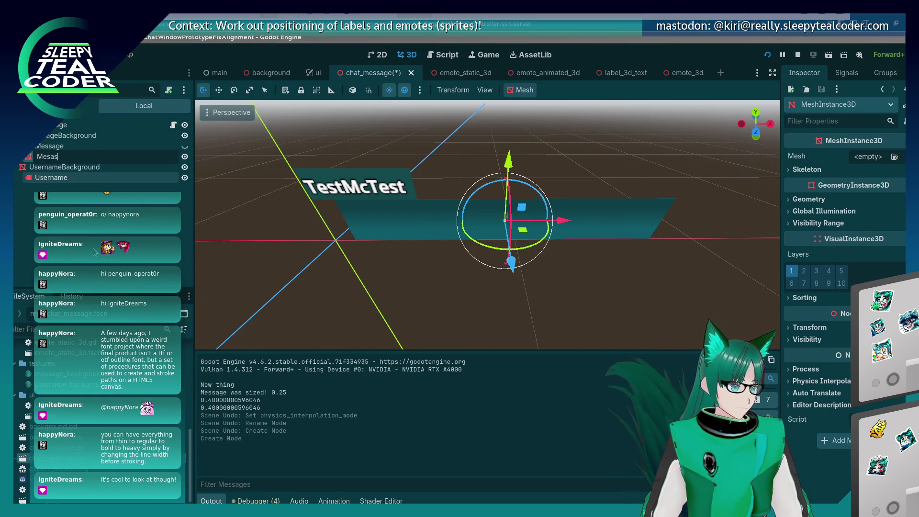
type("es")
key("Return")
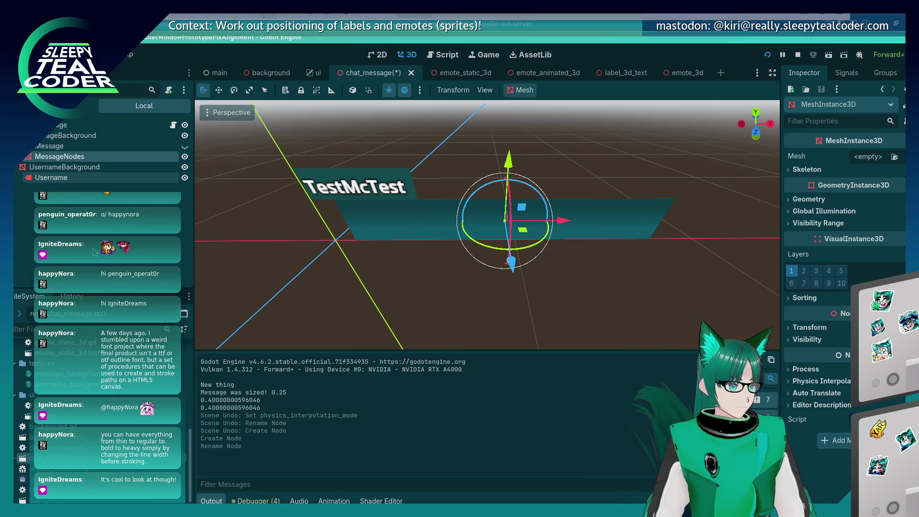
left_click(225, 256)
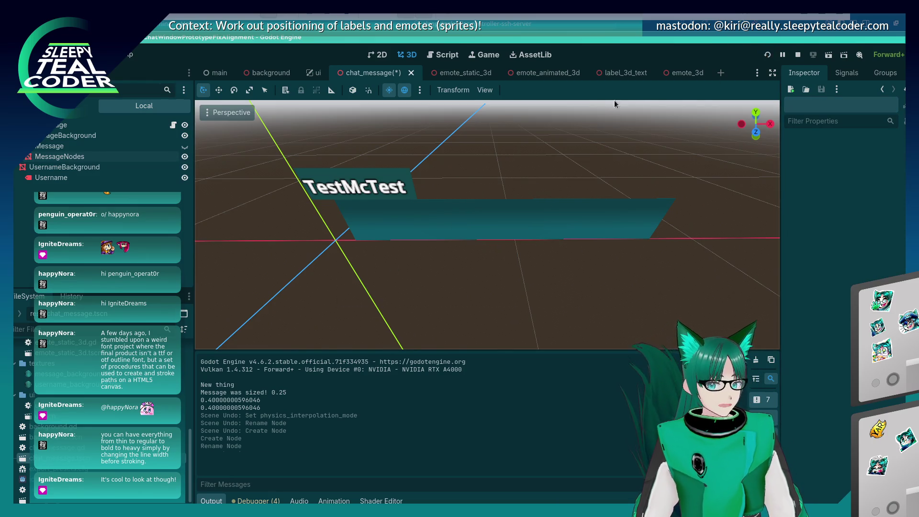
- Save and run the project, then post a test message ending in two emotes
key("F5")
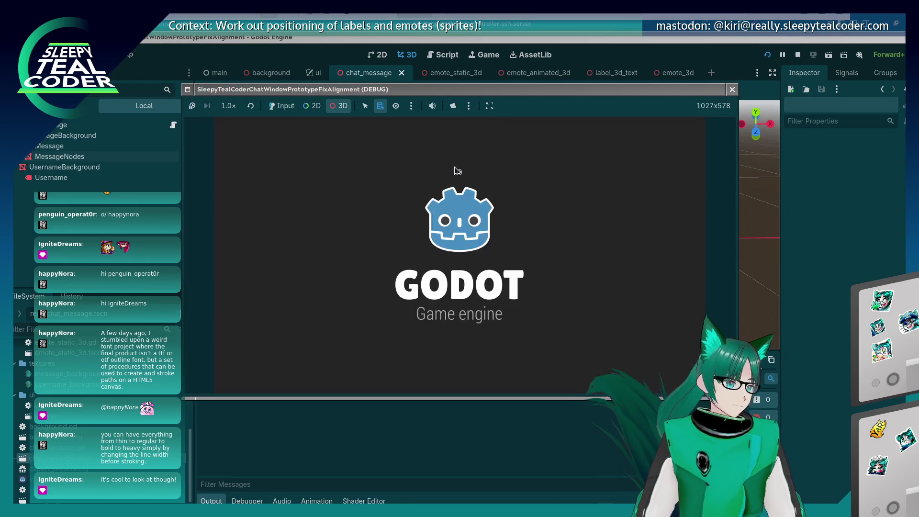
left_click(282, 106)
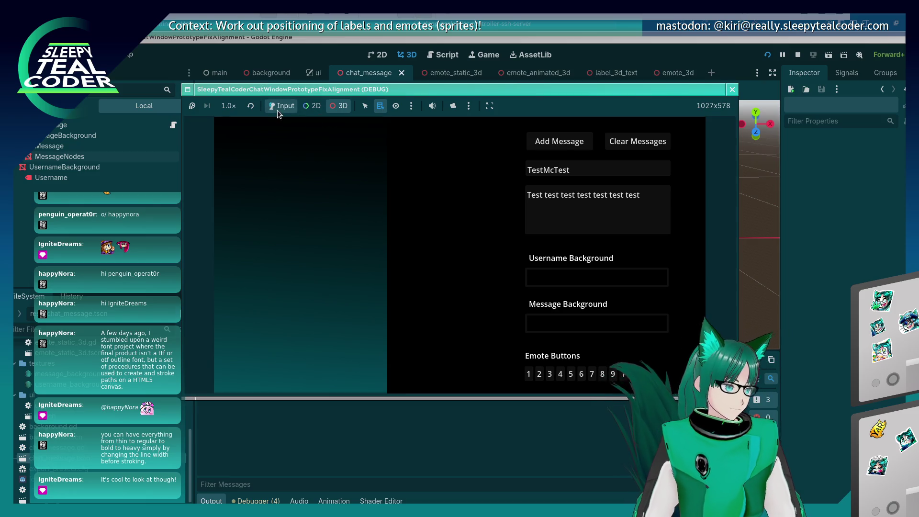
left_click(664, 198)
left_click(561, 374)
left_click(571, 374)
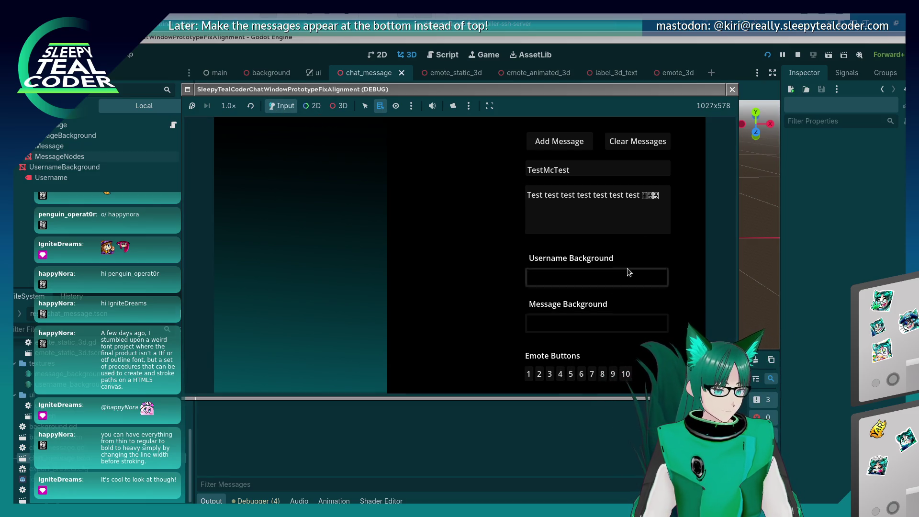
left_click(668, 189)
key("BackSpace")
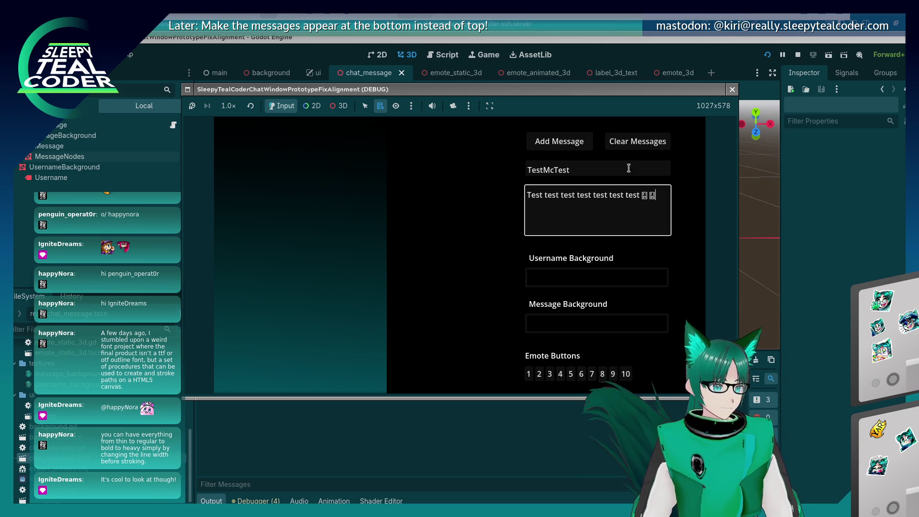
left_click(559, 141)
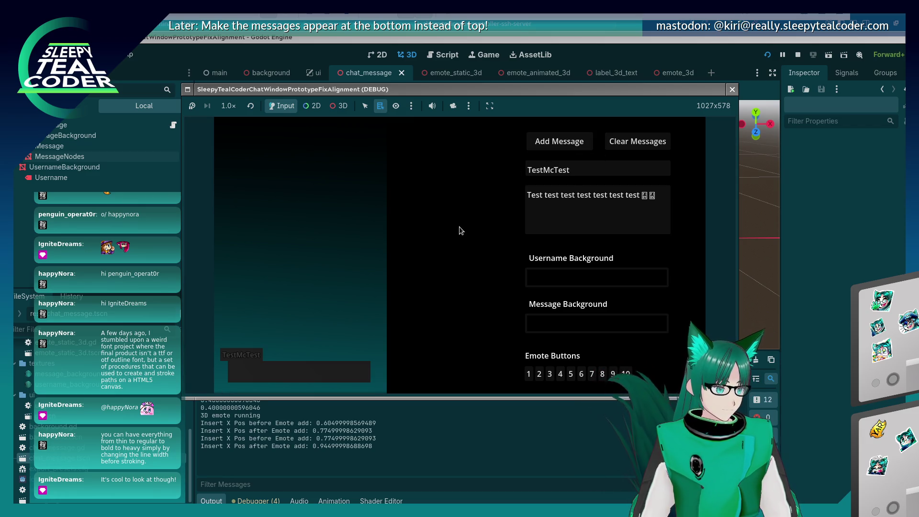
- Orbit the game camera in 3D mode to view the message tilted
left_click(338, 106)
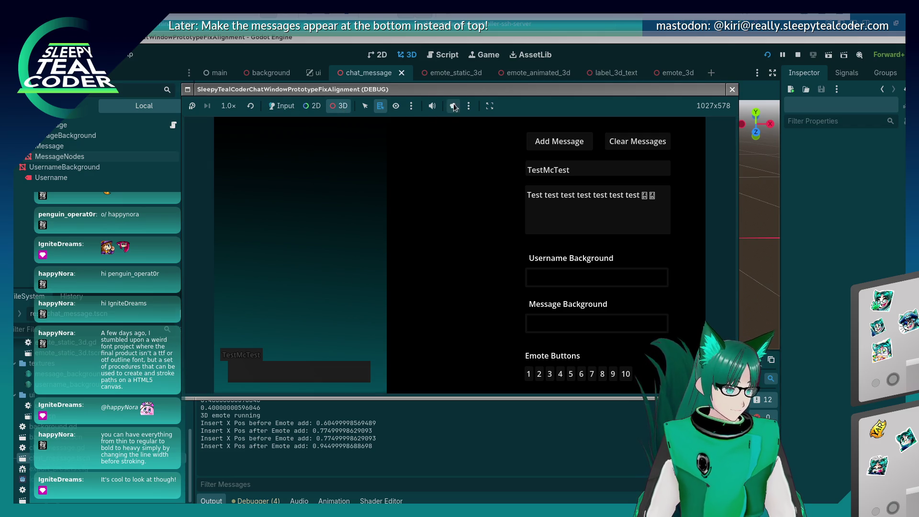
left_click(455, 108)
mouse_move(349, 300)
left_mouse_down()
mouse_move(379, 277)
mouse_move(396, 243)
mouse_move(389, 234)
left_mouse_up()
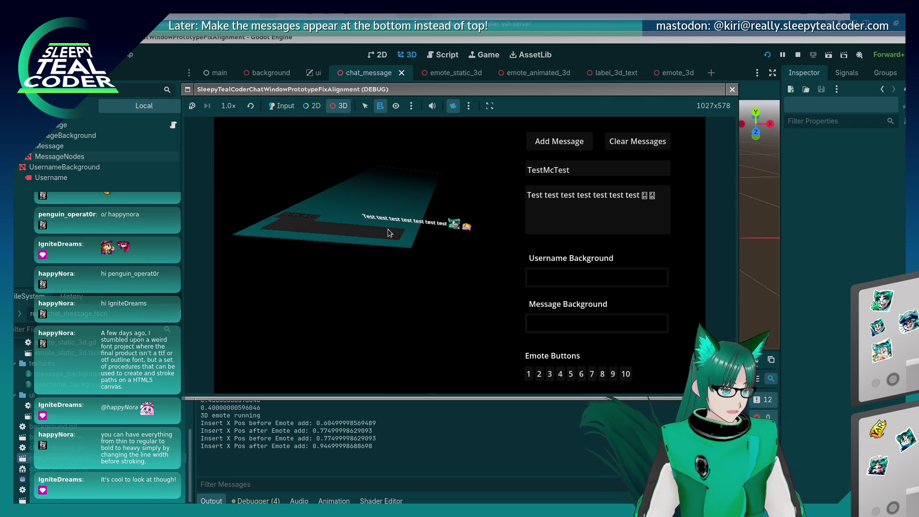
- Give the MessageNodes node a new PlaceholderMesh
left_click(829, 331)
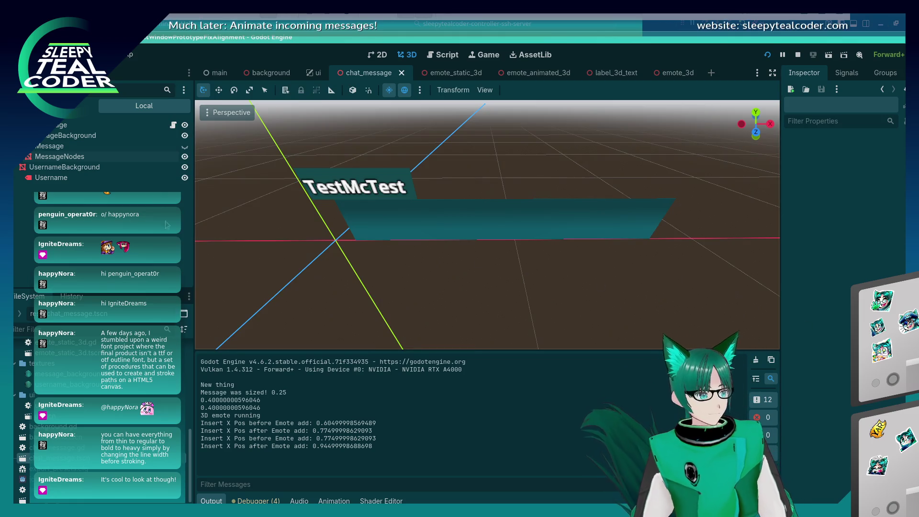
left_click(76, 157)
left_click(83, 137)
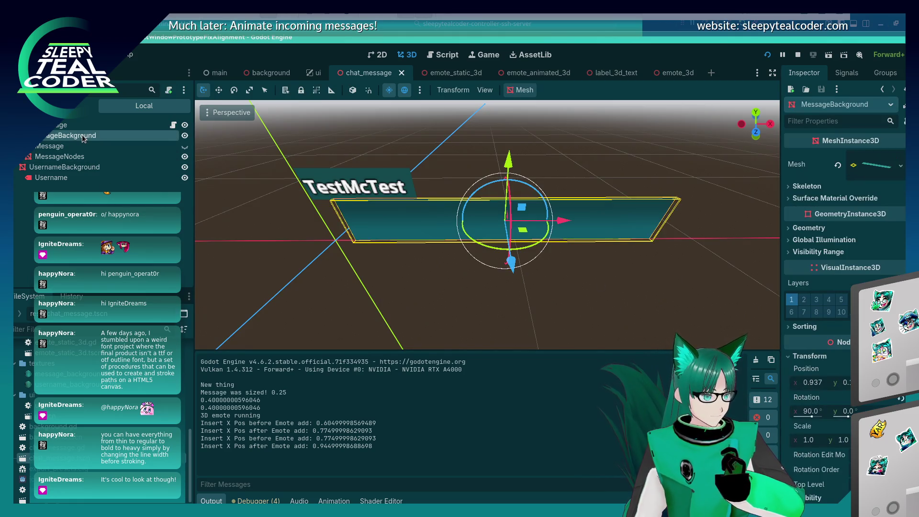
left_click(79, 158)
mouse_move(308, 281)
left_mouse_down()
mouse_move(428, 249)
mouse_move(419, 237)
mouse_move(335, 249)
mouse_move(309, 240)
mouse_move(306, 250)
left_mouse_up()
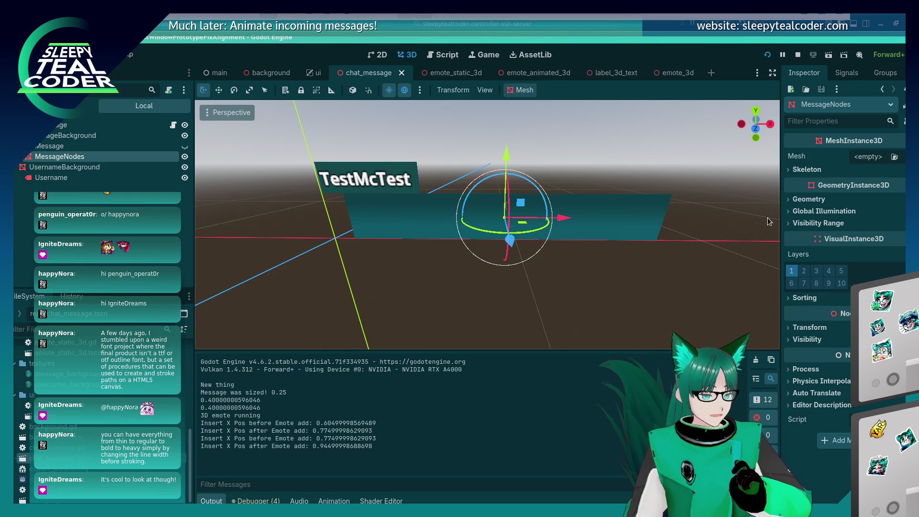
left_click(895, 157)
left_click(639, 111)
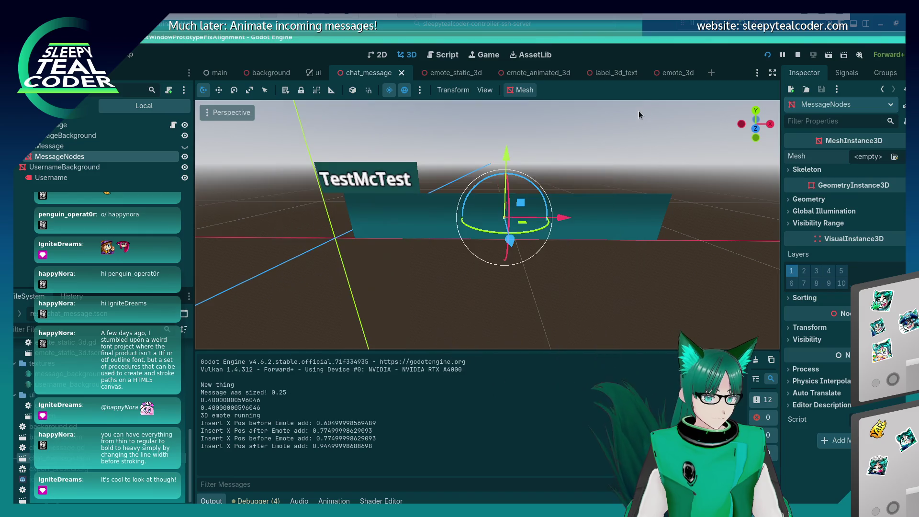
left_click(904, 160)
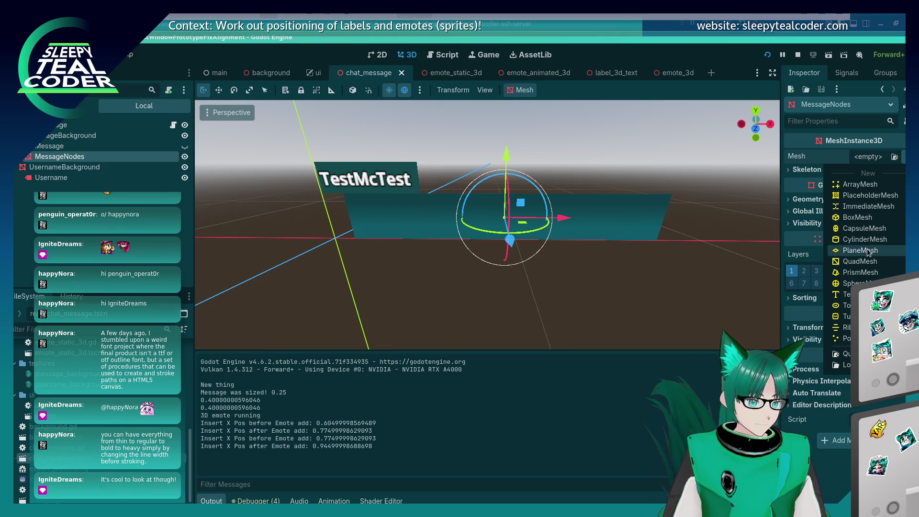
left_click(877, 194)
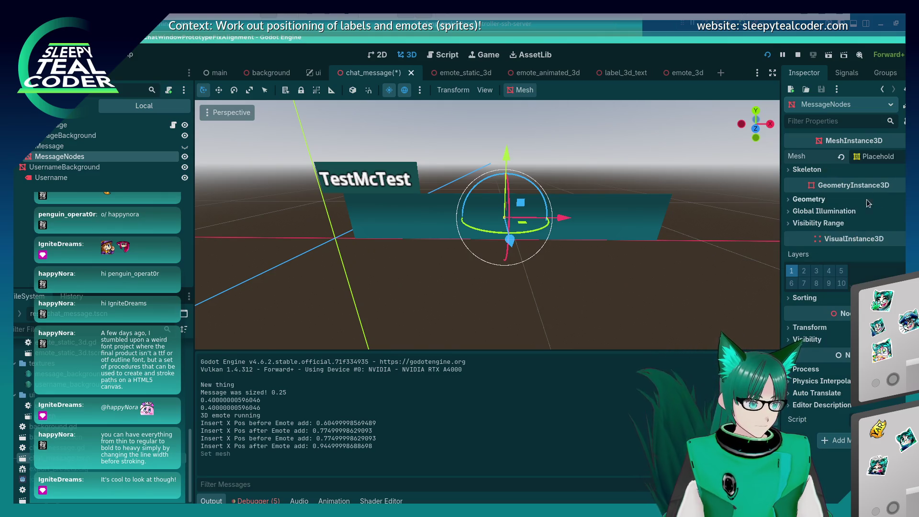
left_click(534, 274)
- Frame MessageBackground and then MessageNodes in the 3D viewport
left_click(508, 209)
key("f")
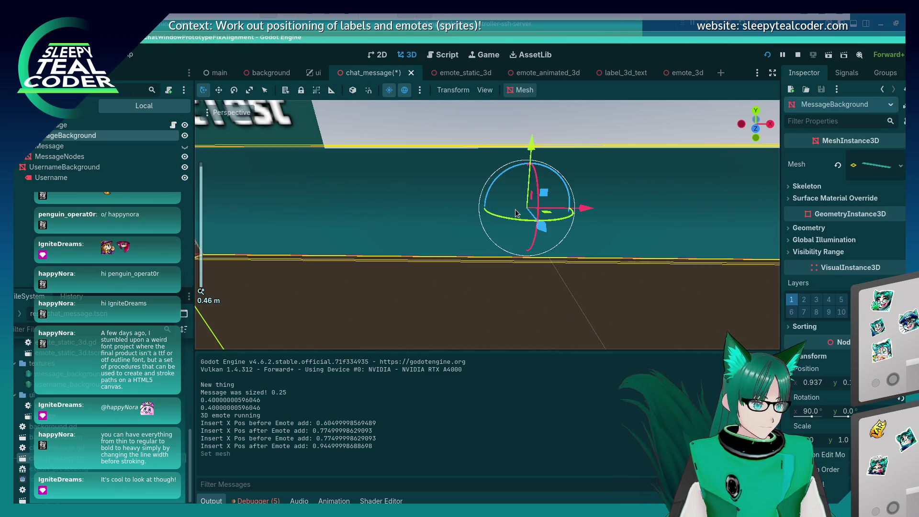
left_click(364, 239)
left_click(382, 267)
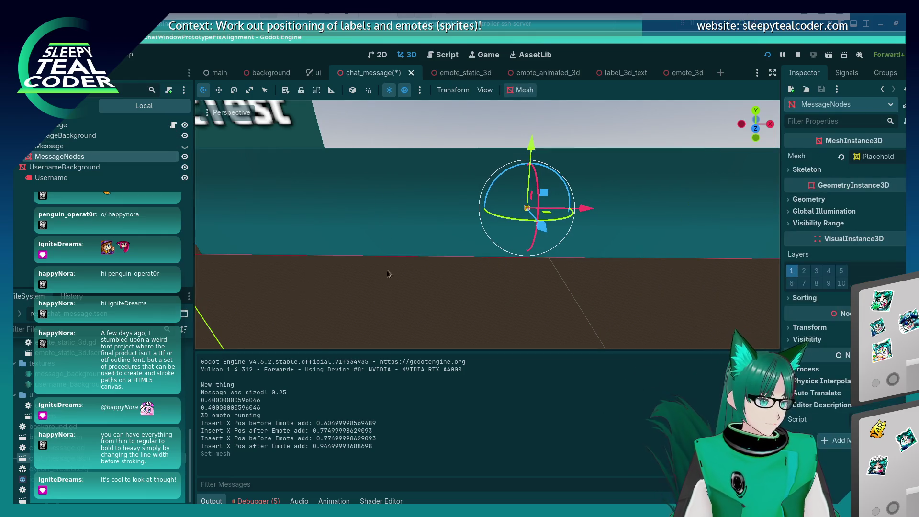
key("f")
- Run the project, post a second chat message, then close the game
left_click(766, 54)
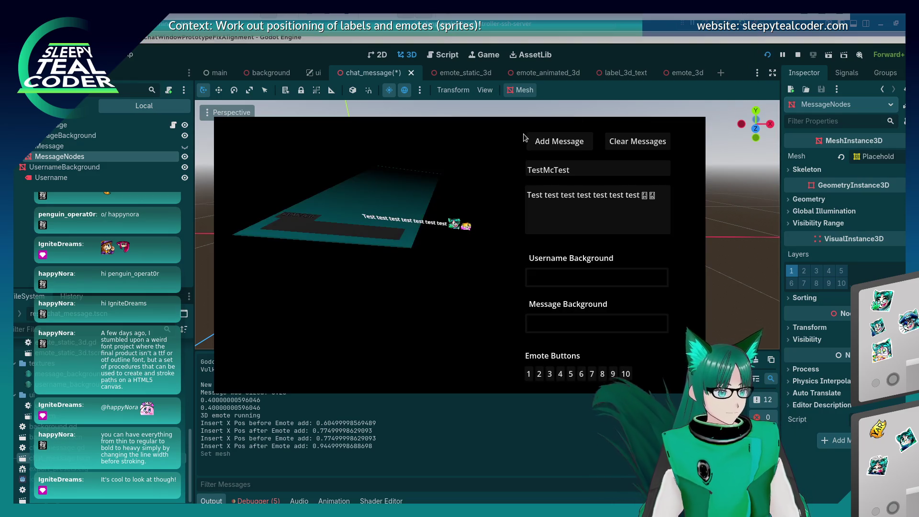
key("alt+Tab")
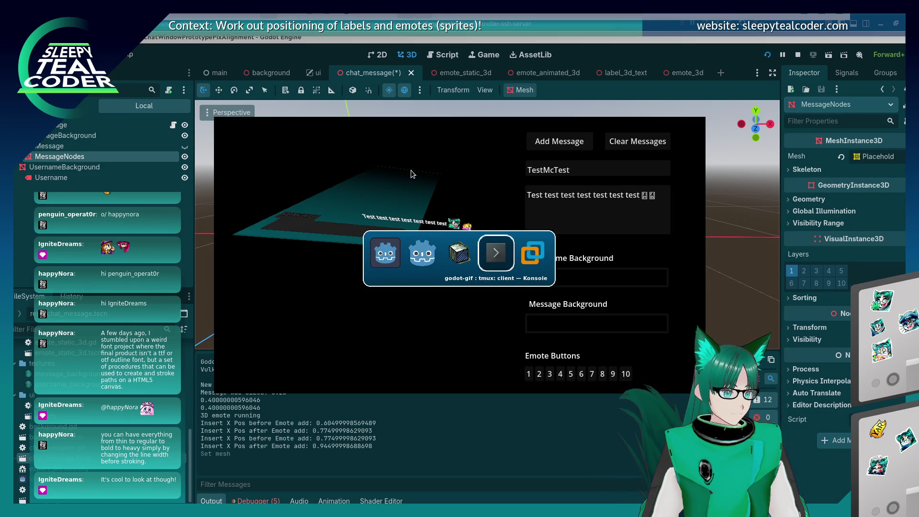
left_click(282, 106)
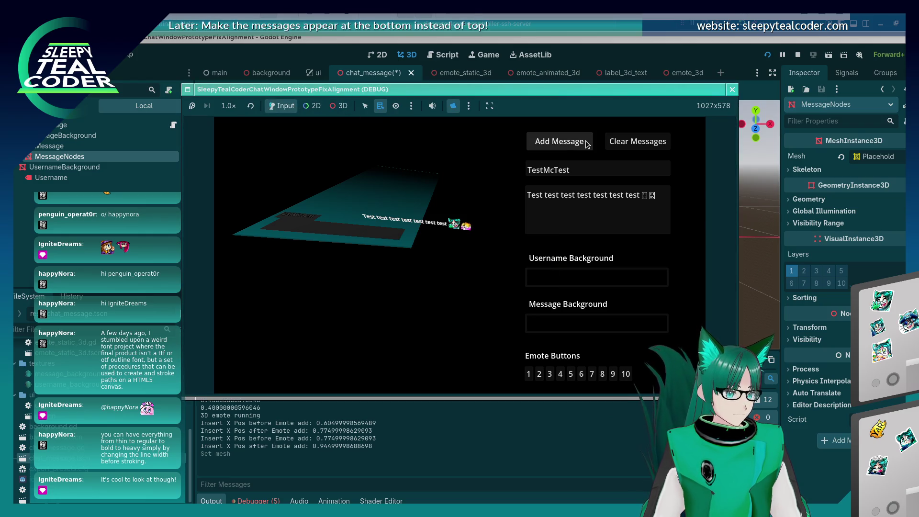
left_click(560, 141)
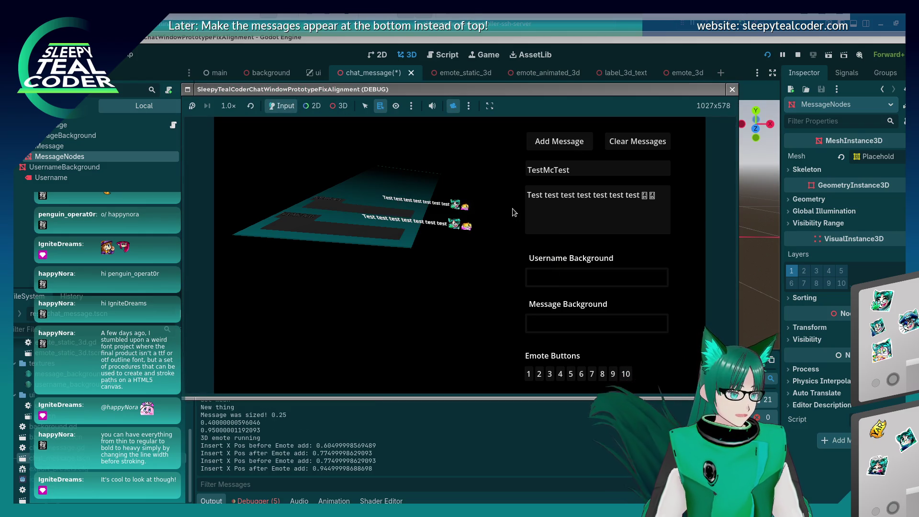
key("F8")
left_click(114, 160)
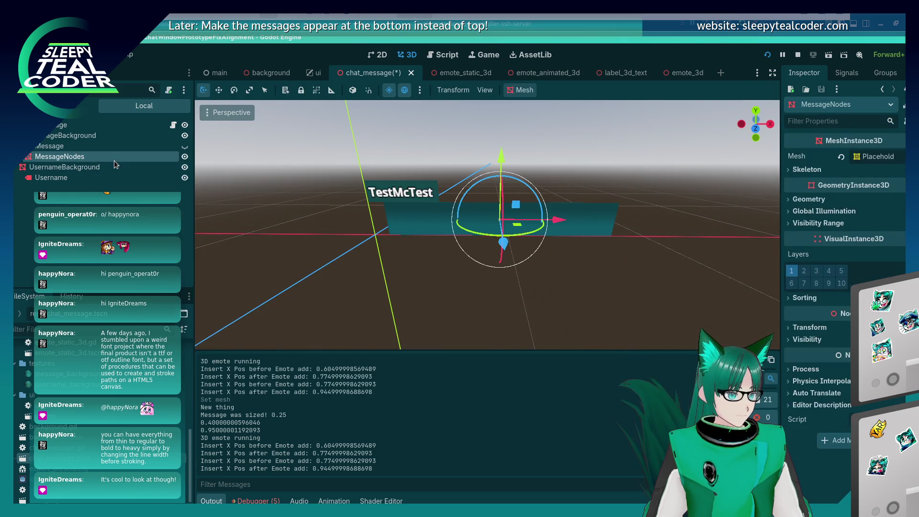
- Assign a new PlaneMesh to MessageNodes
left_click(879, 159)
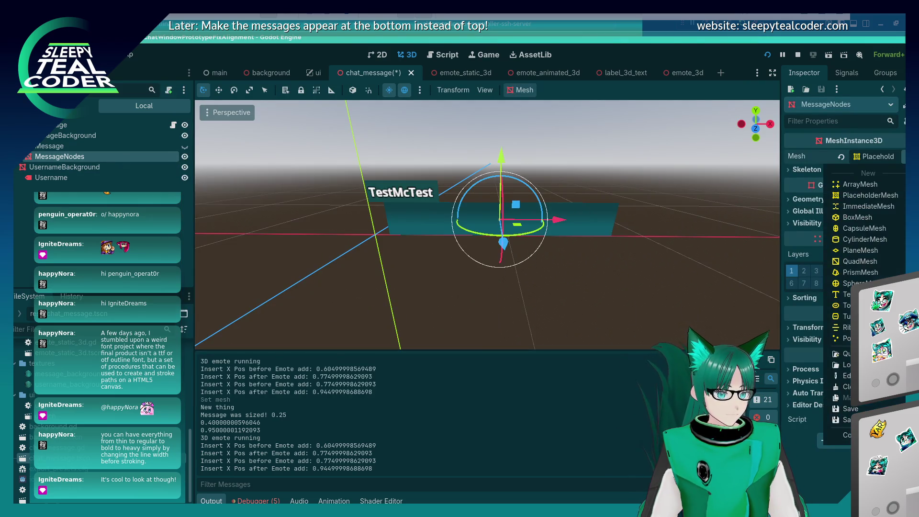
left_click(854, 255)
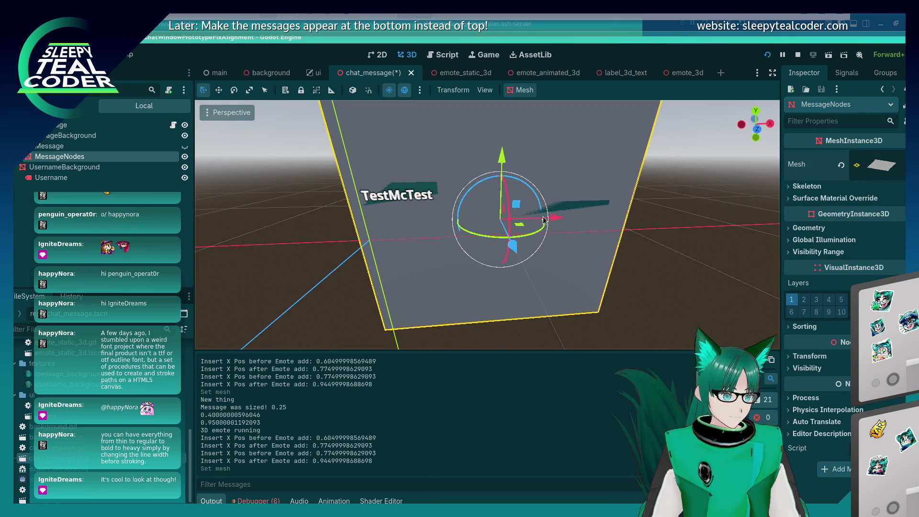
left_click(793, 227)
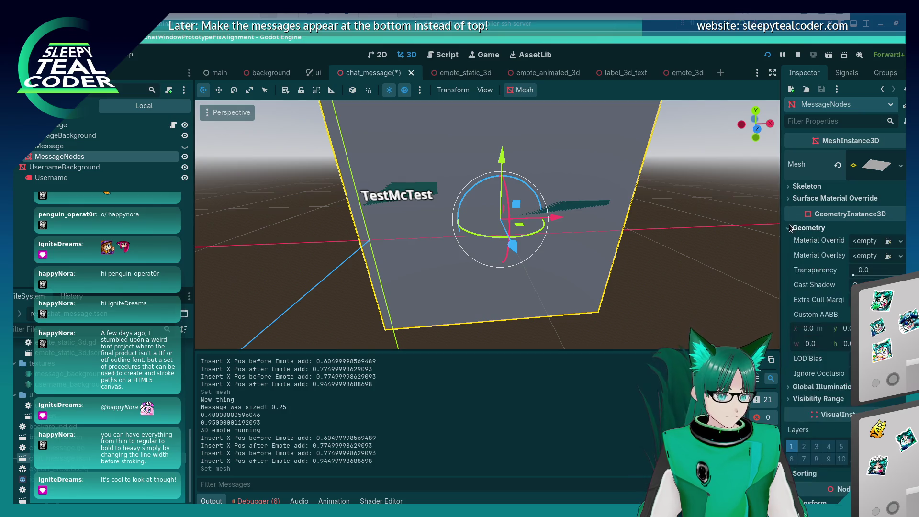
left_click(791, 228)
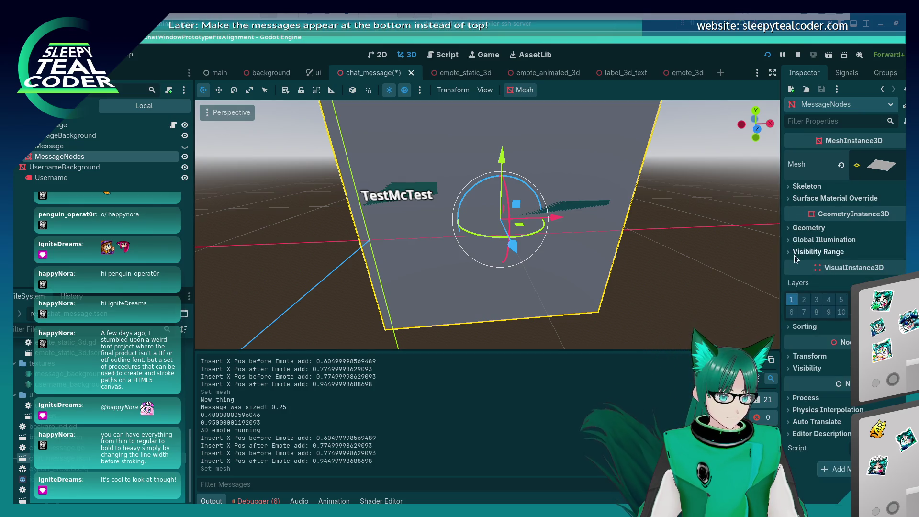
left_click(795, 198)
left_click(789, 186)
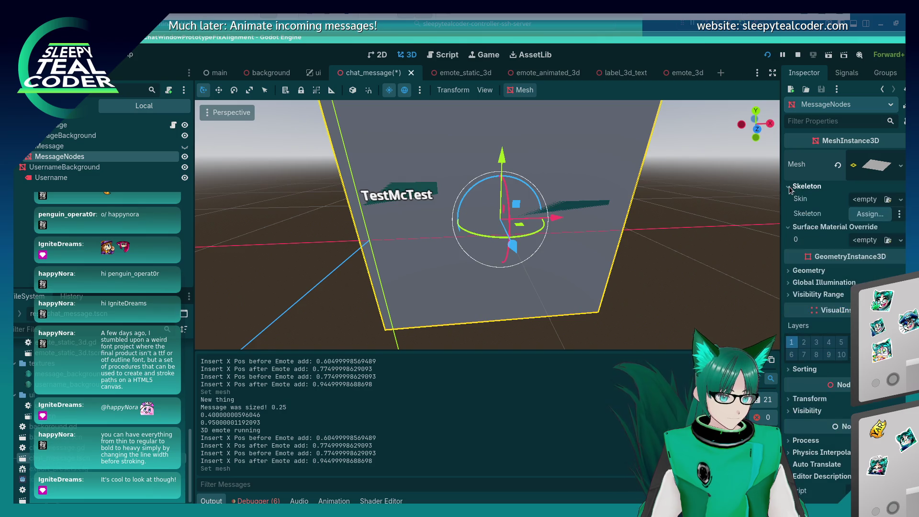
left_click(790, 294)
left_click(790, 283)
left_click(790, 271)
scroll(786, 343, "down", 5)
left_click(791, 387)
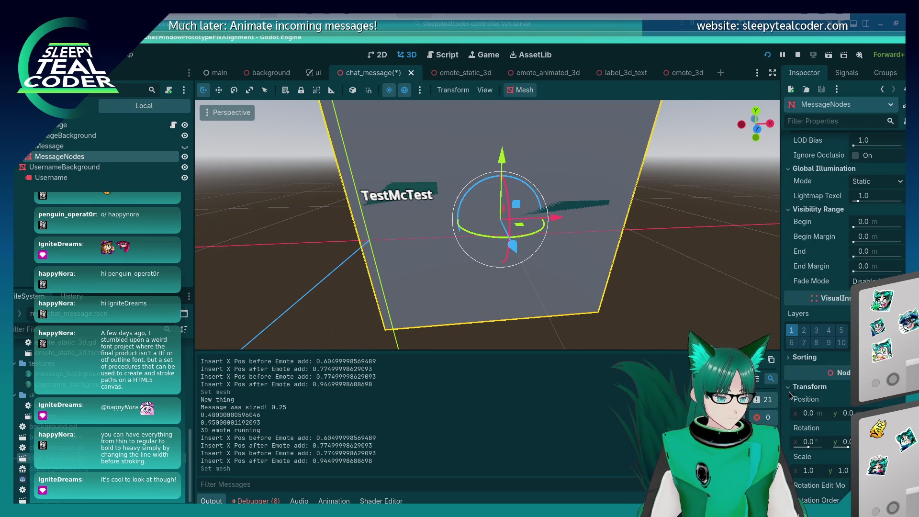
scroll(791, 397, "down", 3)
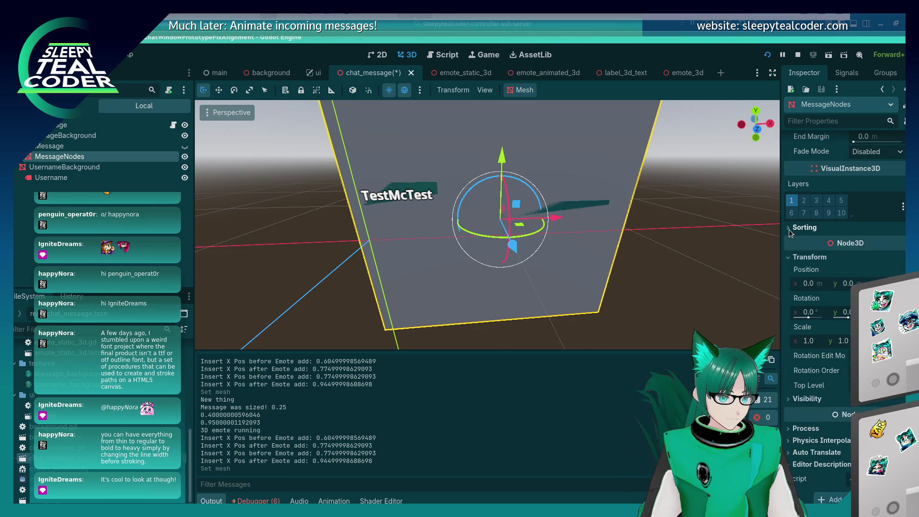
- Set the plane mesh size to 0.5 × 0.5 and nudge it slightly upward
left_click(811, 121)
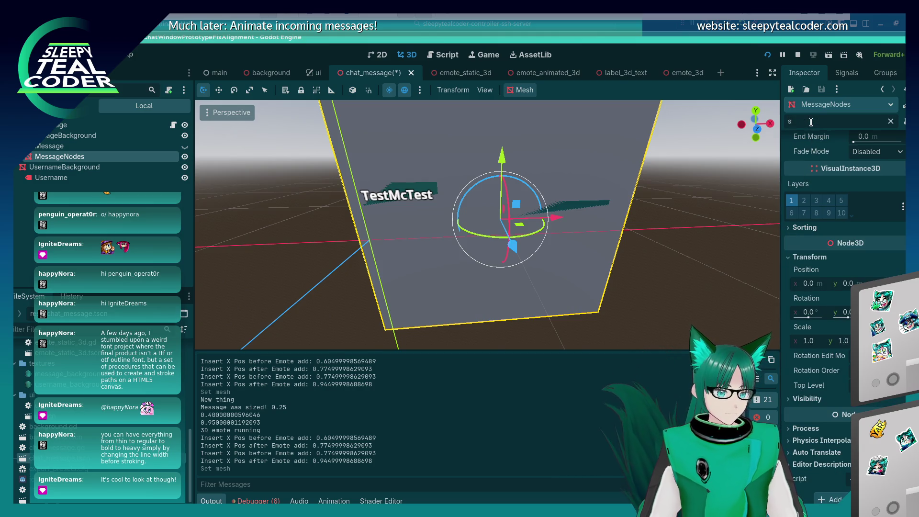
type("size")
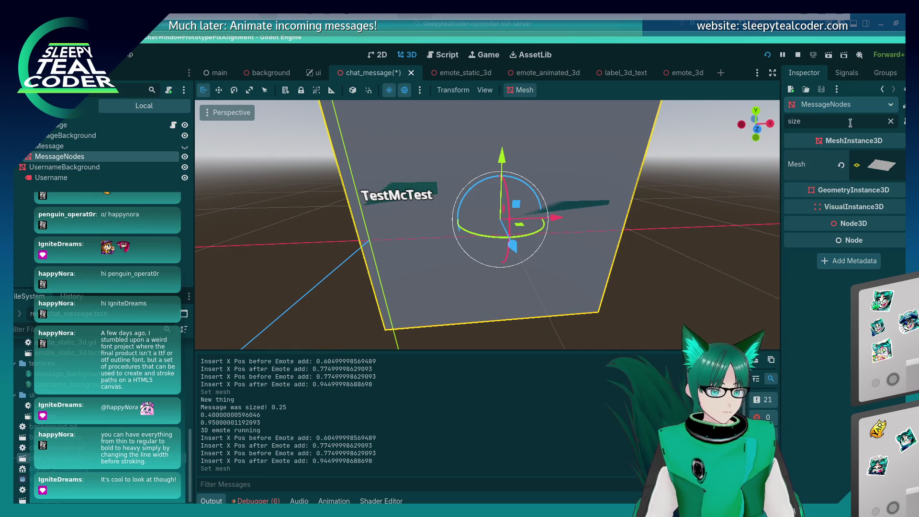
key("BackSpace")
key("BackSpace")
left_click(891, 121)
left_click(901, 165)
key("Escape")
left_click(877, 165)
left_click(869, 262)
type("0.5")
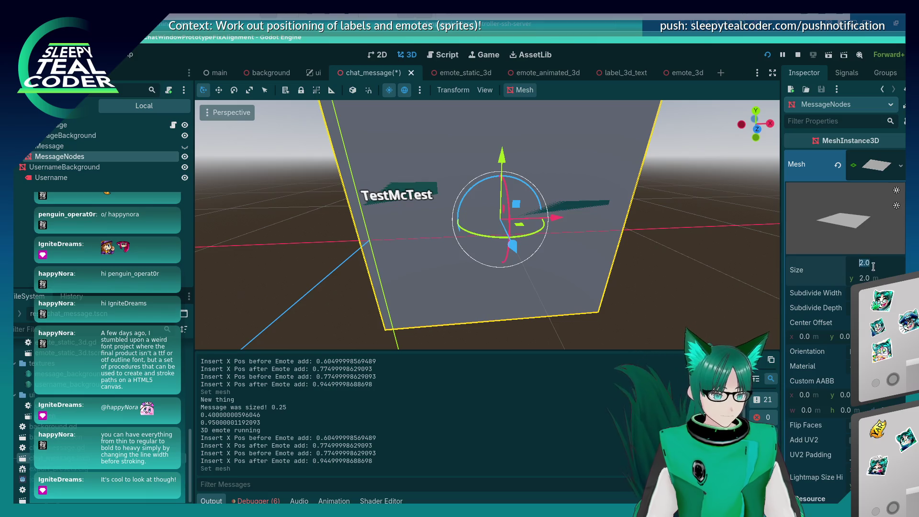
key("Tab")
type("0.5")
key("Tab")
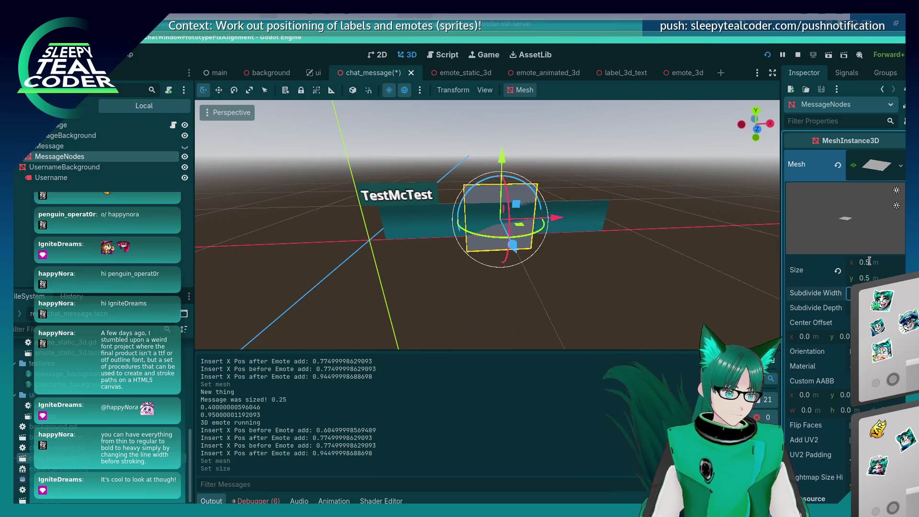
left_click_drag(522, 240, 520, 241)
left_click(583, 256)
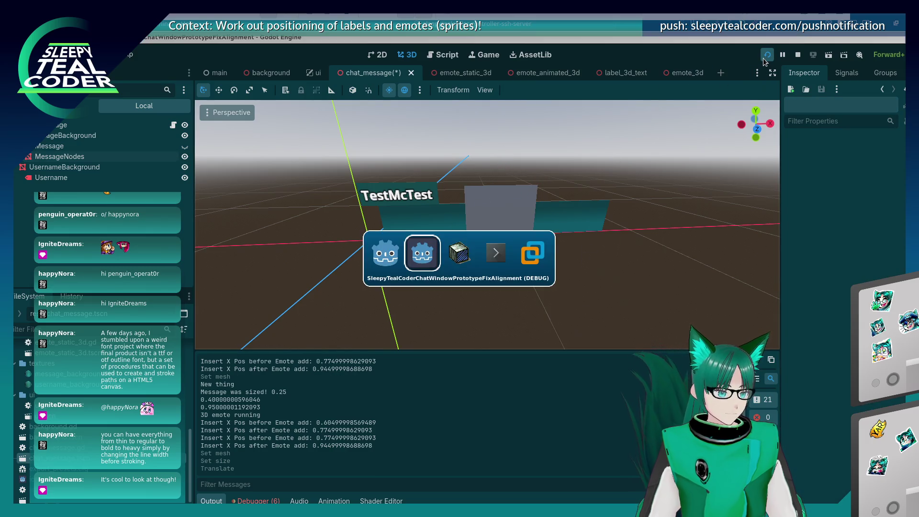
- Relaunch the prototype, post a TestMcTest message, and orbit the 3D game camera to view it
left_click(767, 56)
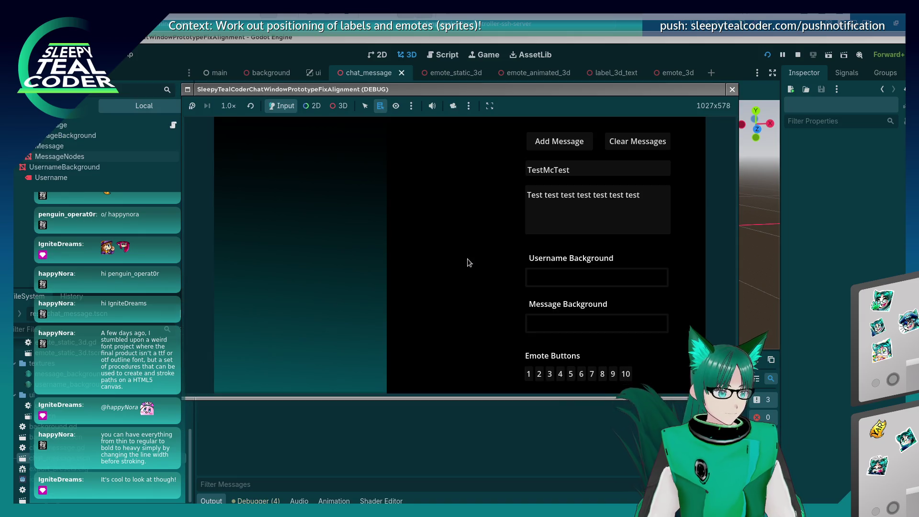
left_click(559, 142)
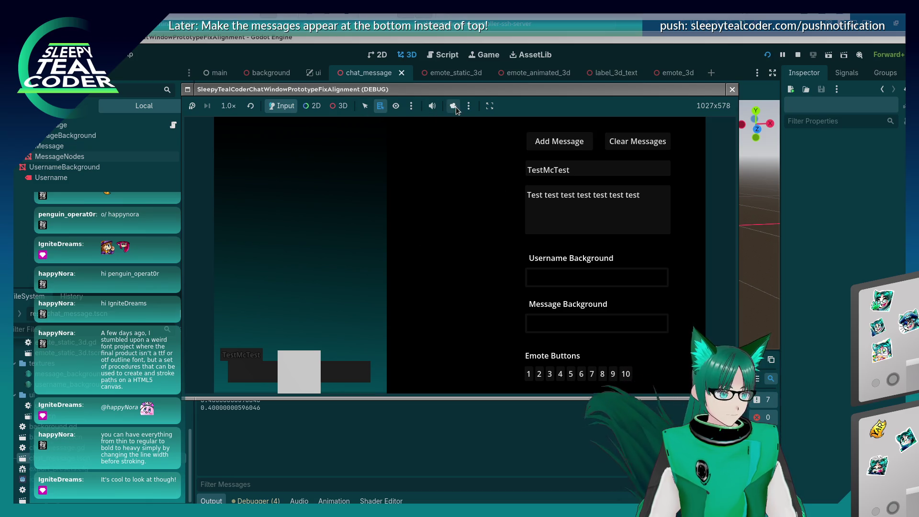
left_click(454, 107)
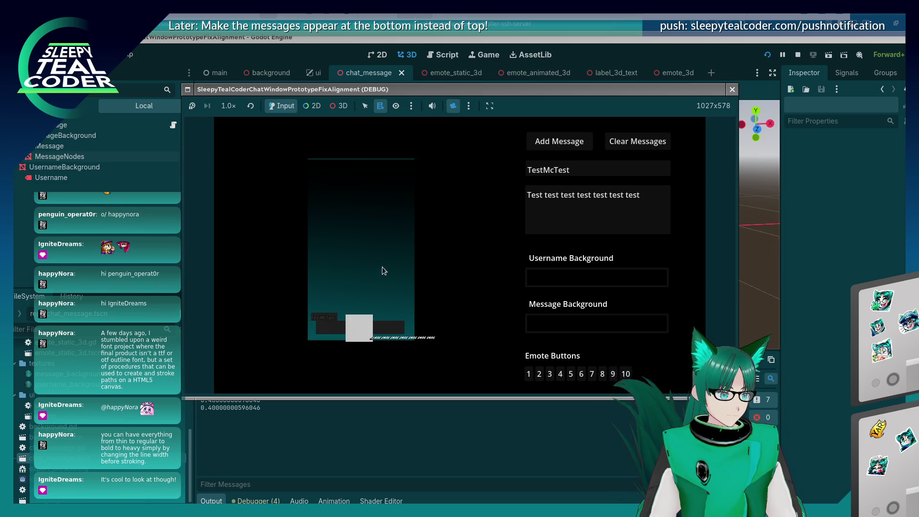
left_click(365, 106)
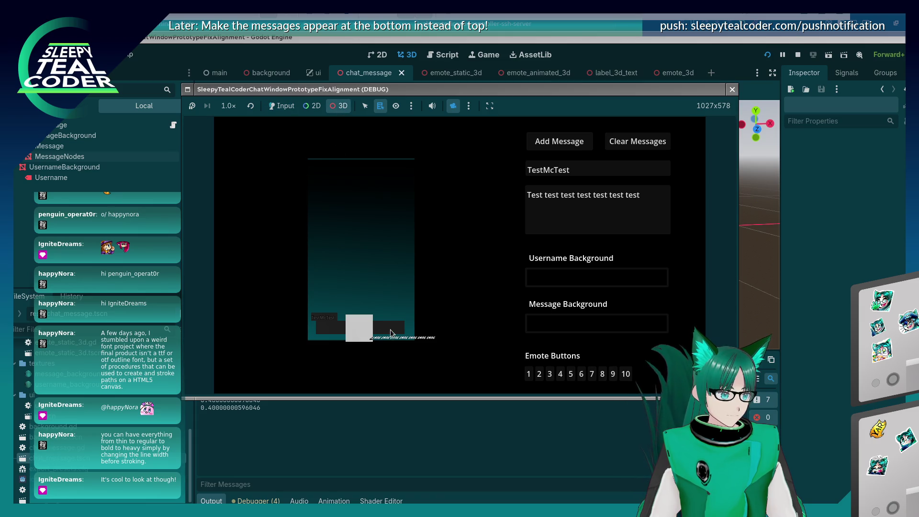
left_click_drag(385, 309, 388, 247)
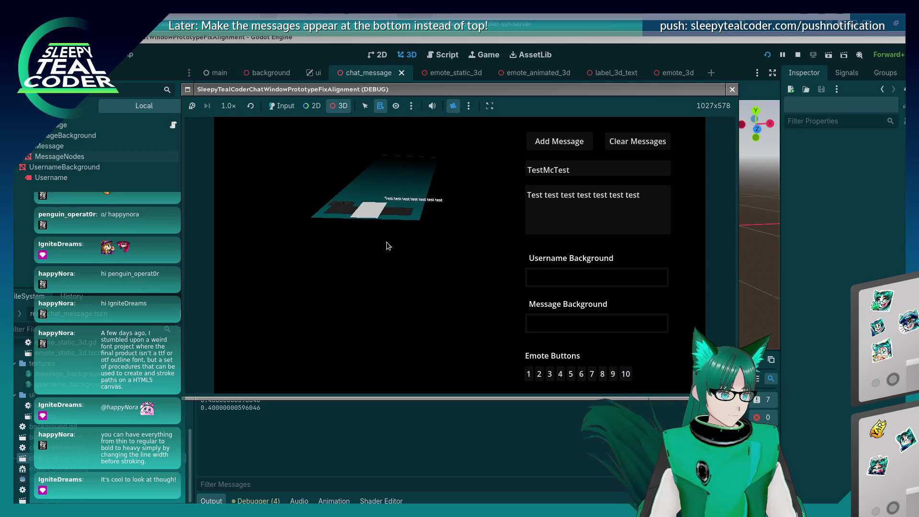
left_click(769, 312)
left_click(493, 237)
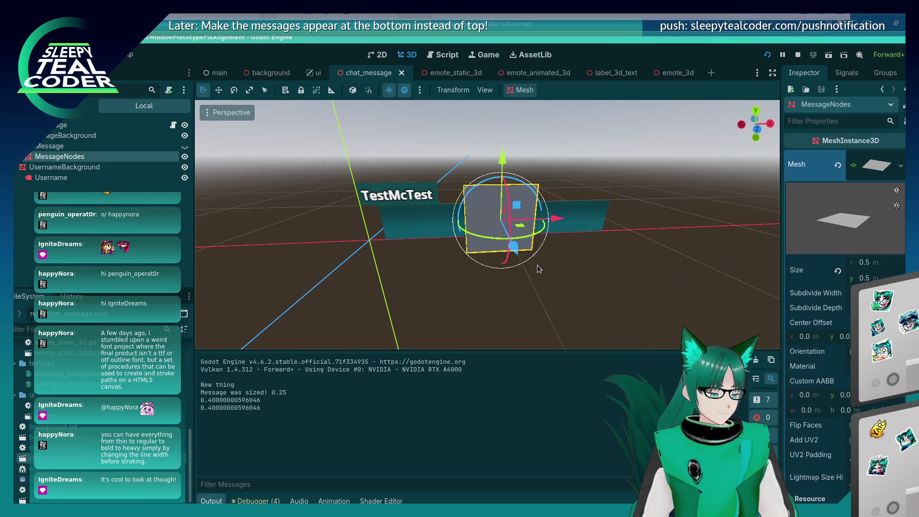
- Delete the MessageNodes marker and save the chat_message scene
key("Delete")
key("Return")
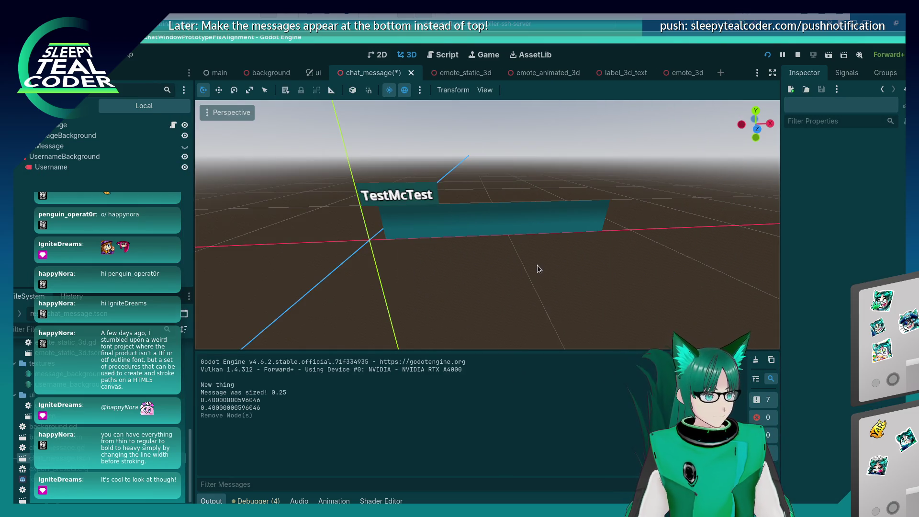
key("ctrl+s")
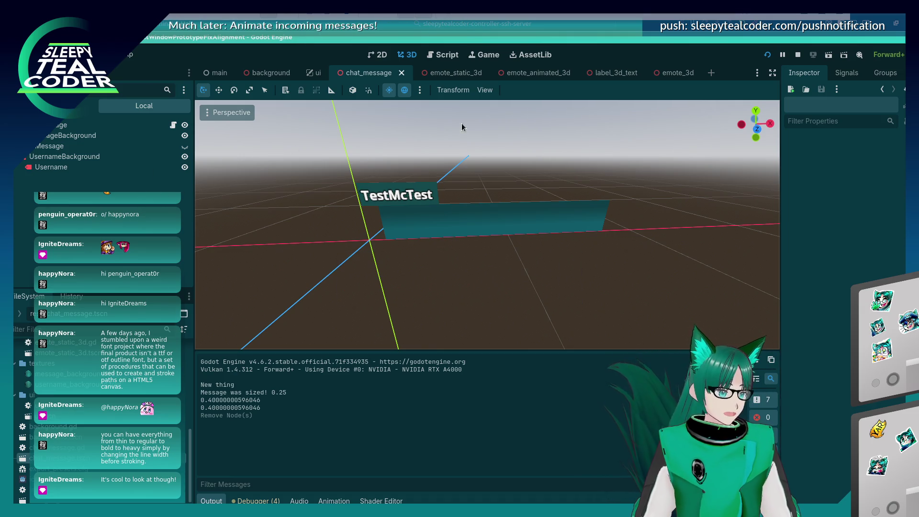
- Search chat_message.gd for '.z' references and reach the match in get_height
left_click(447, 55)
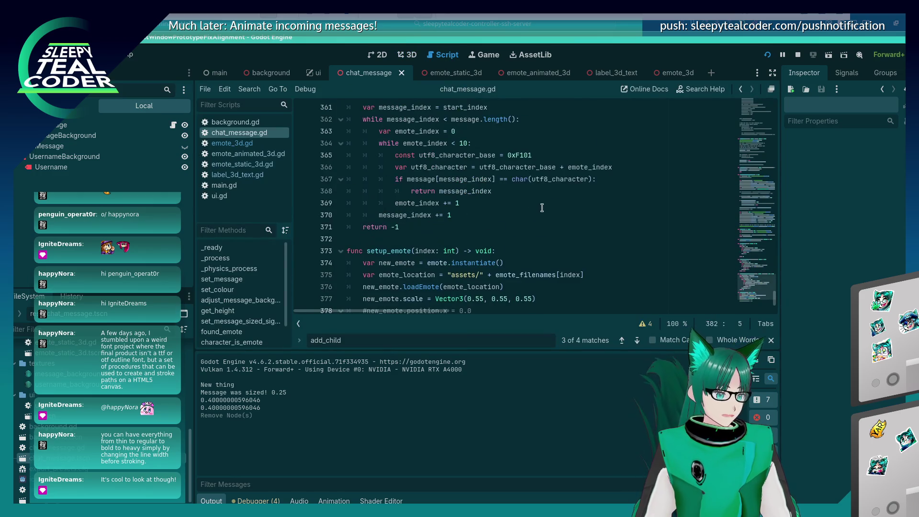
left_click(537, 156)
scroll(538, 179, "up", 5)
key("ctrl+f")
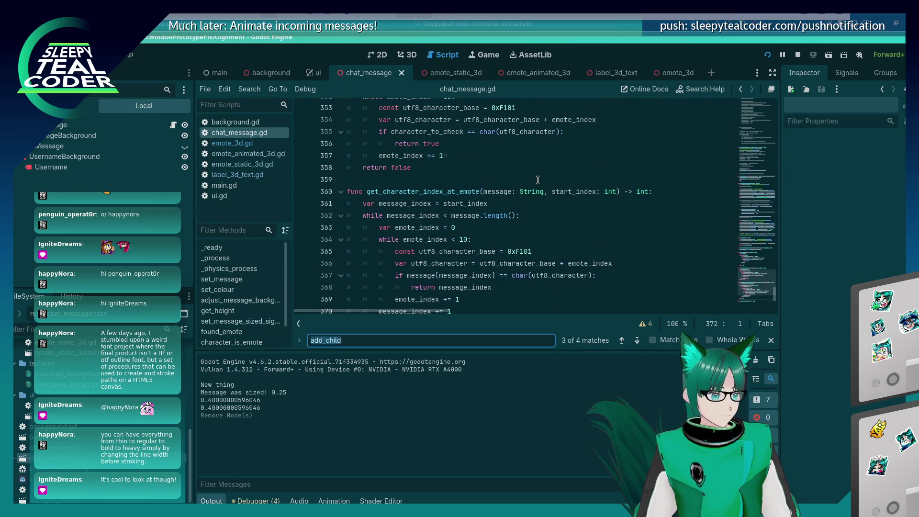
type(".z")
key("Return")
key("shift+Return")
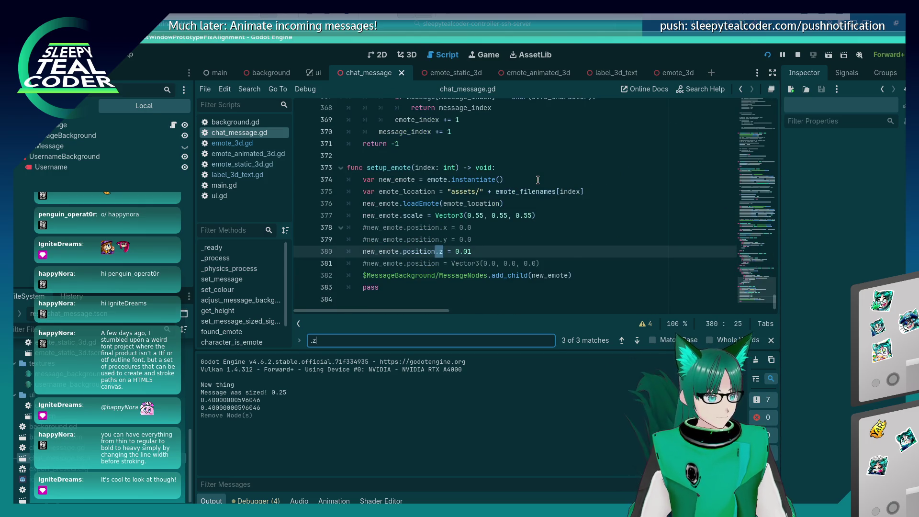
key("Return")
key("Return")
key("Return")
key("shift+Return")
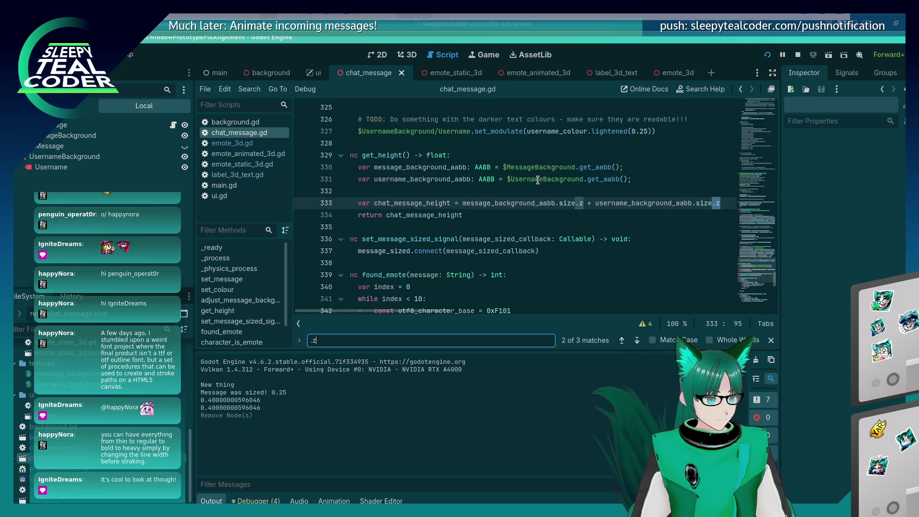
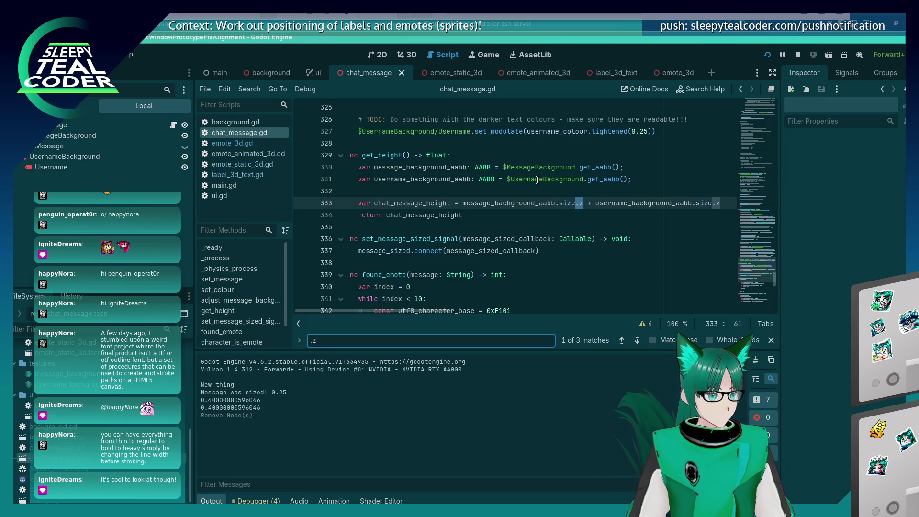
- Search all project scripts for get_height, listing 7 matches across 4 files
left_click(379, 156)
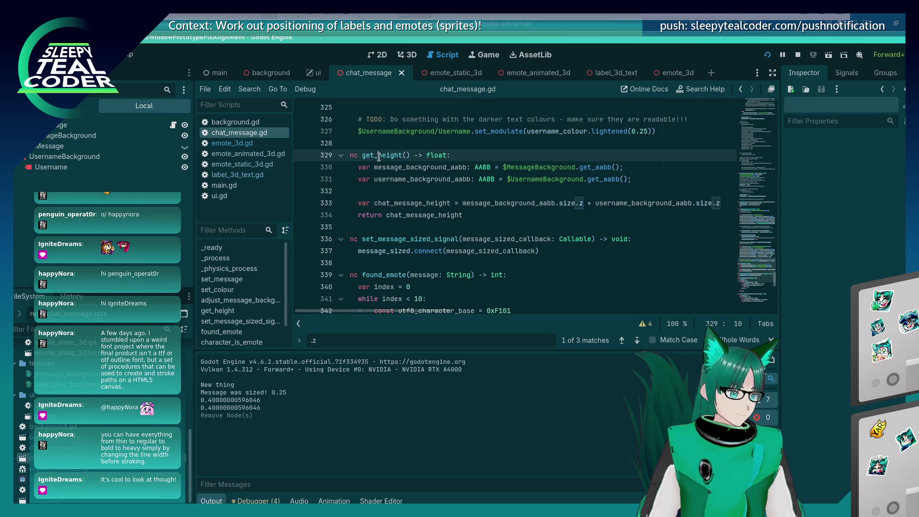
key("ctrl+shift+f")
key("Return")
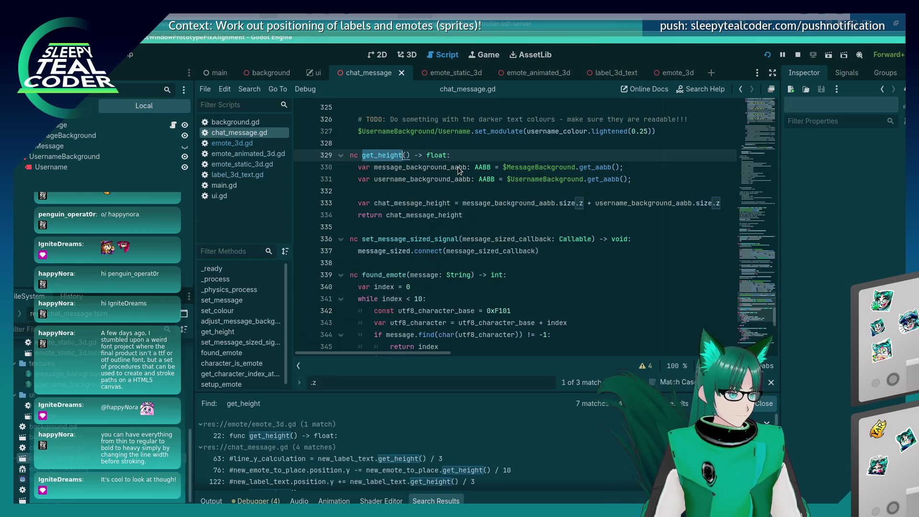
- Review the get_height uses on lines 63, 76 and 122, then its definition at line 329
left_click(321, 458)
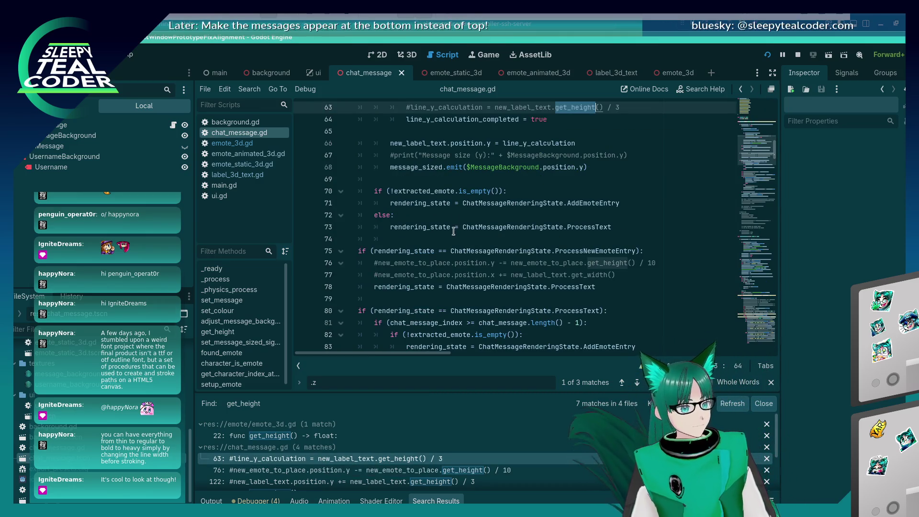
left_click(397, 471)
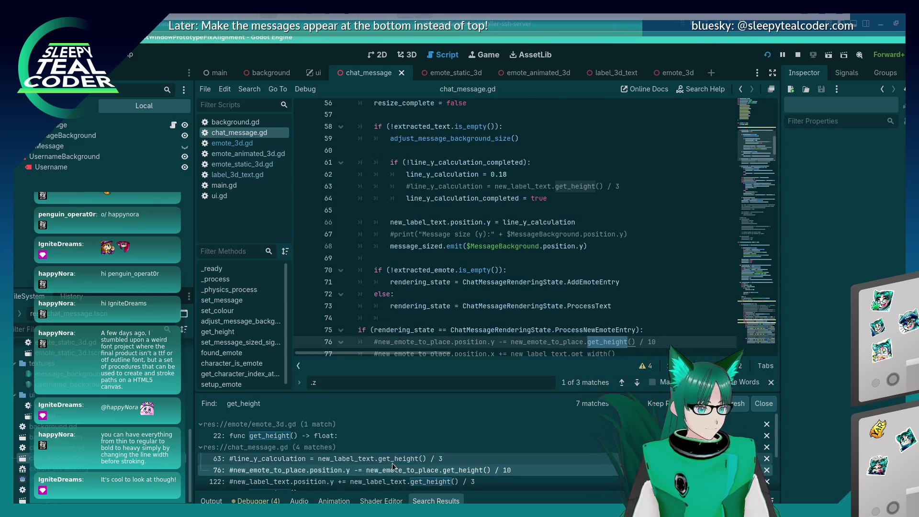
left_click(419, 483)
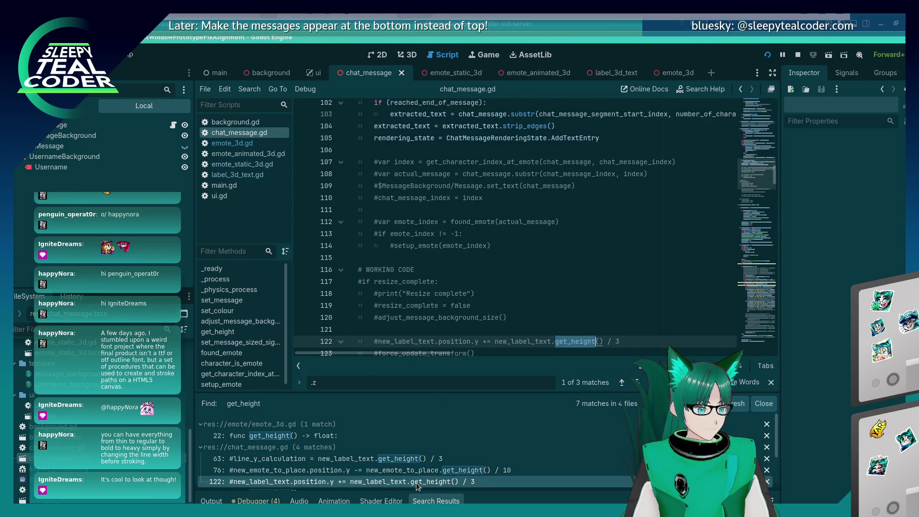
scroll(454, 459, "down", 1)
left_click(373, 468)
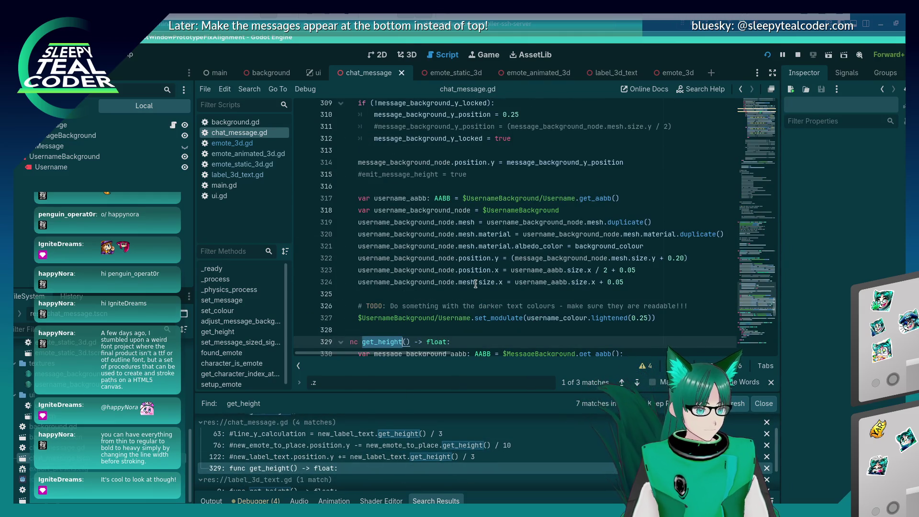
scroll(461, 285, "down", 4)
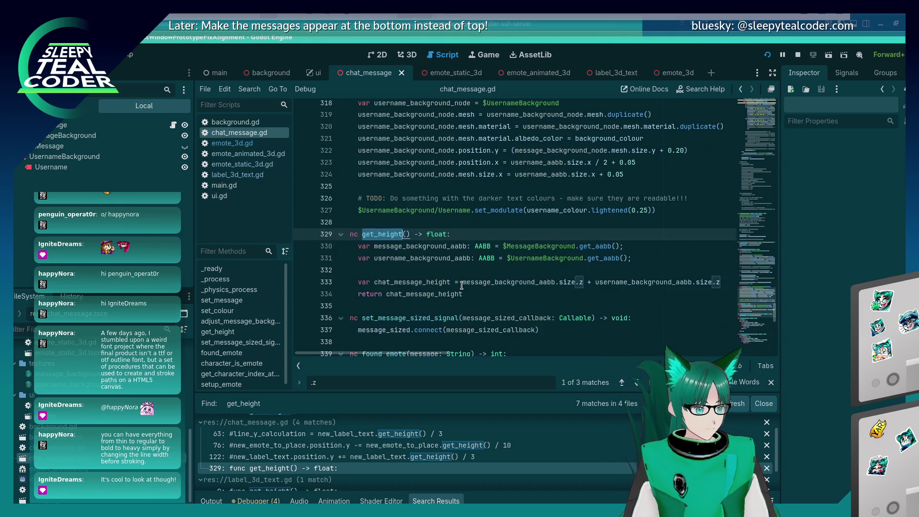
scroll(361, 467, "down", 1)
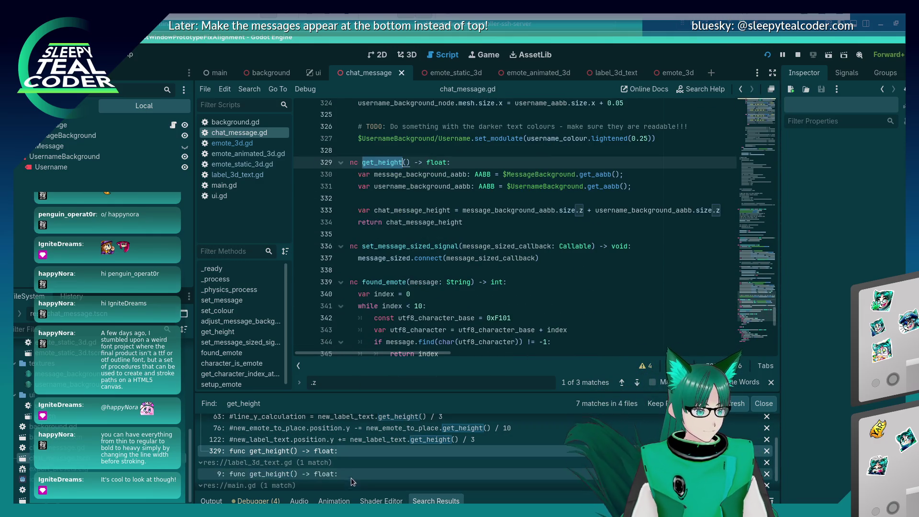
scroll(346, 468, "up", 1)
scroll(346, 469, "down", 1)
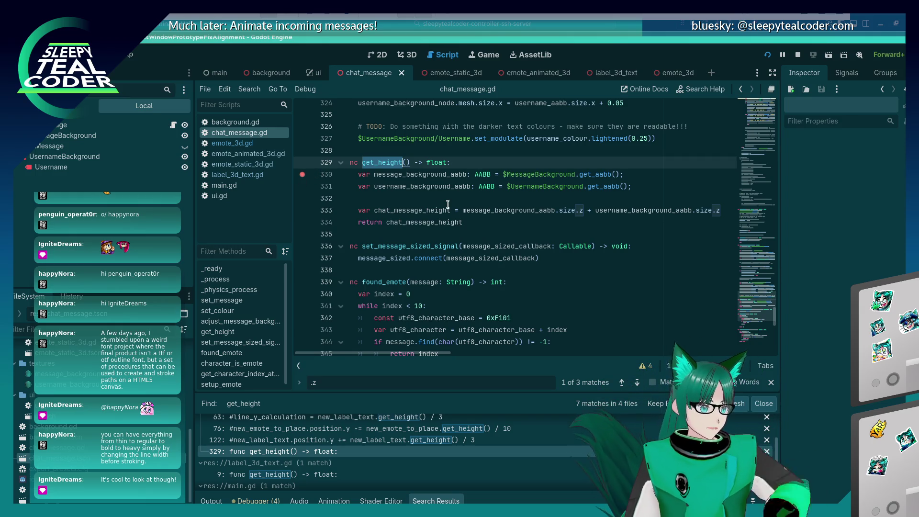
- Run the chat prototype and add a message to hit the get_height breakpoint
key("F5")
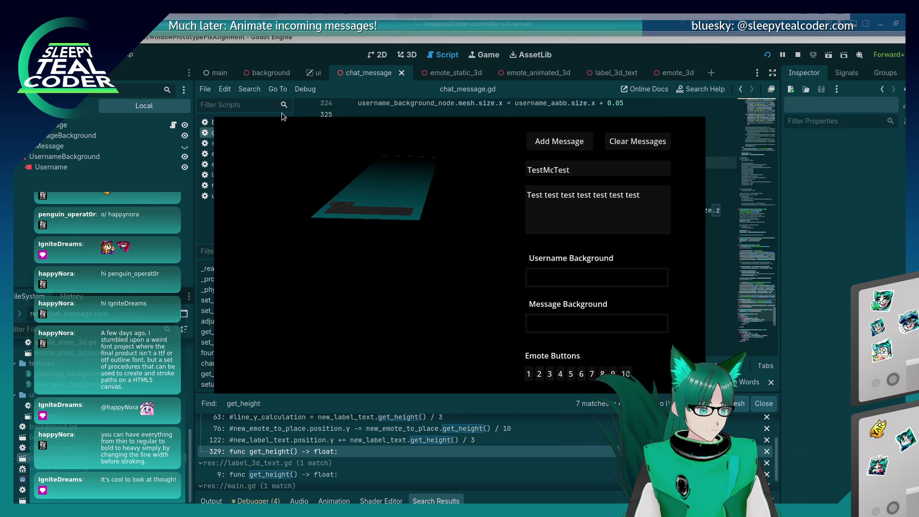
key("alt+Tab")
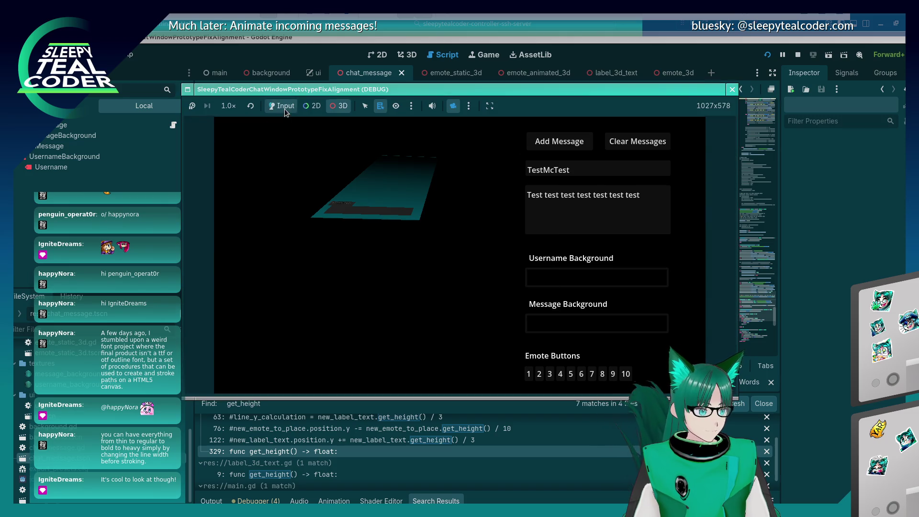
left_click(572, 144)
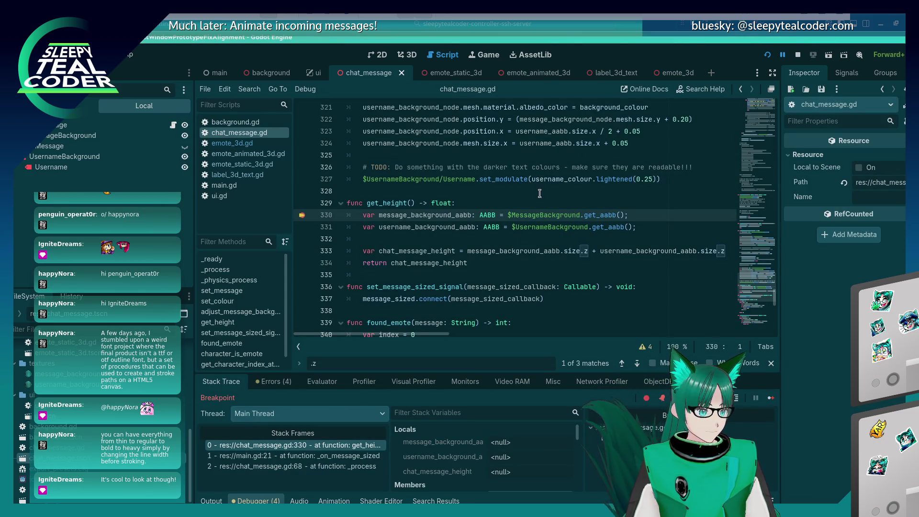
- Trace the callers in main.gd and chat_message.gd line 68, then resume execution
left_click(280, 456)
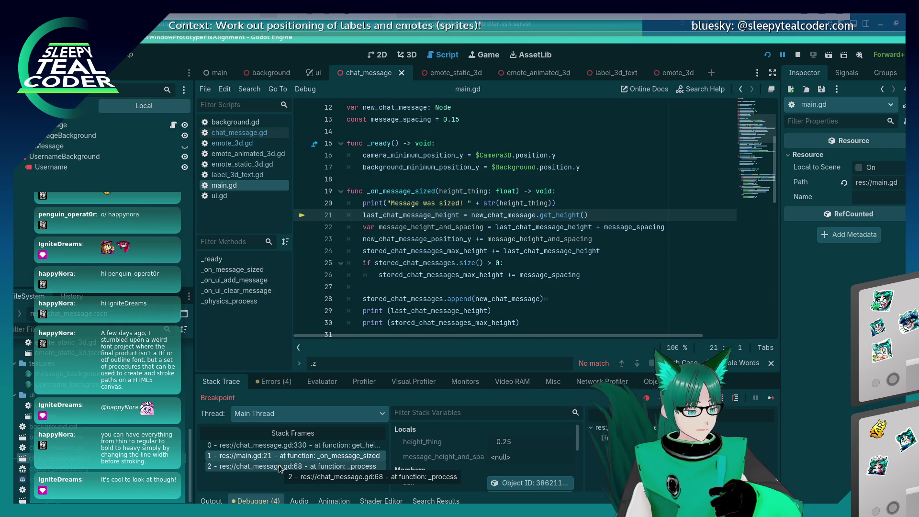
left_click(279, 466)
left_click(276, 457)
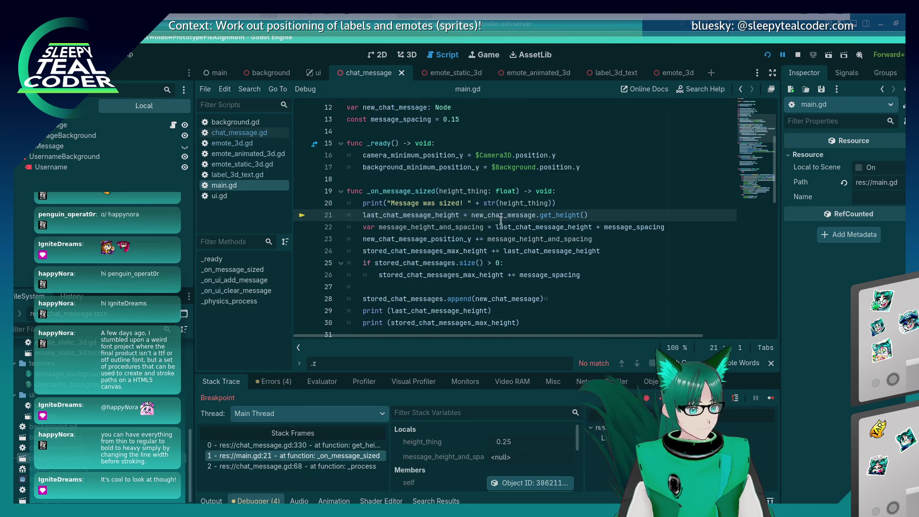
key("alt+Tab")
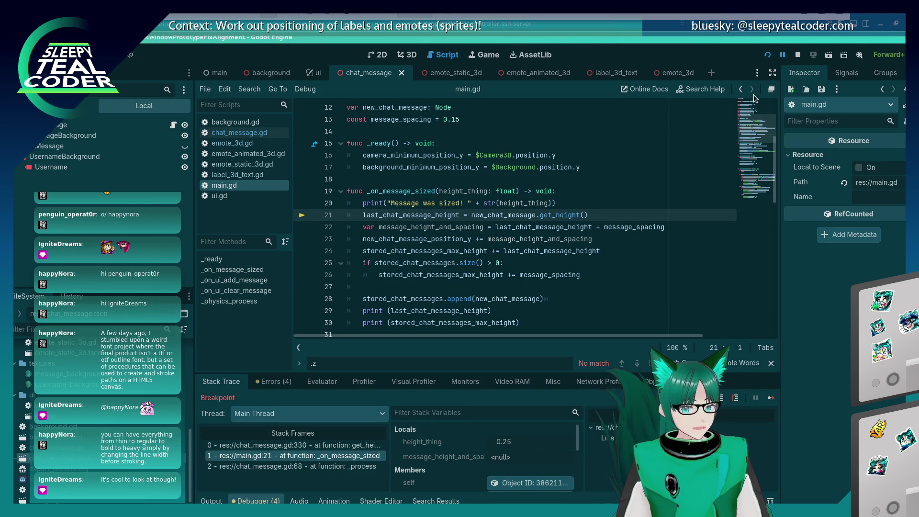
left_click(769, 399)
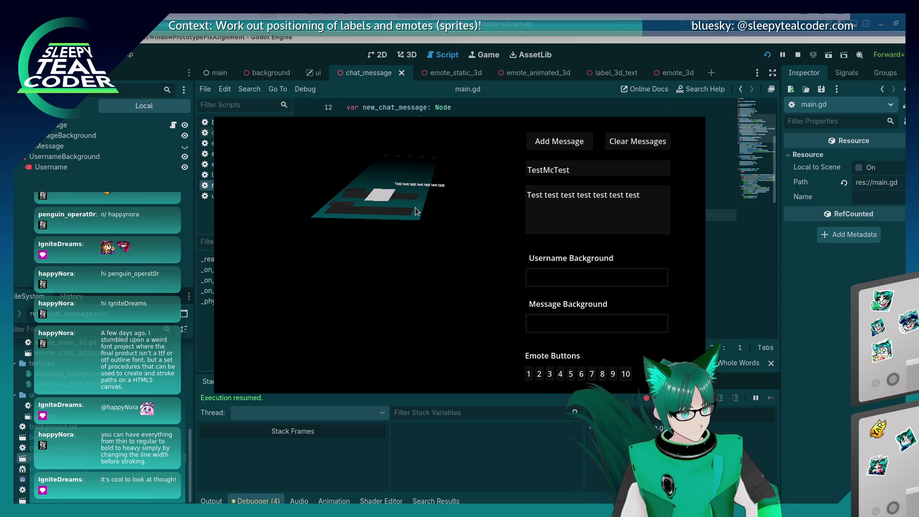
left_click(797, 311)
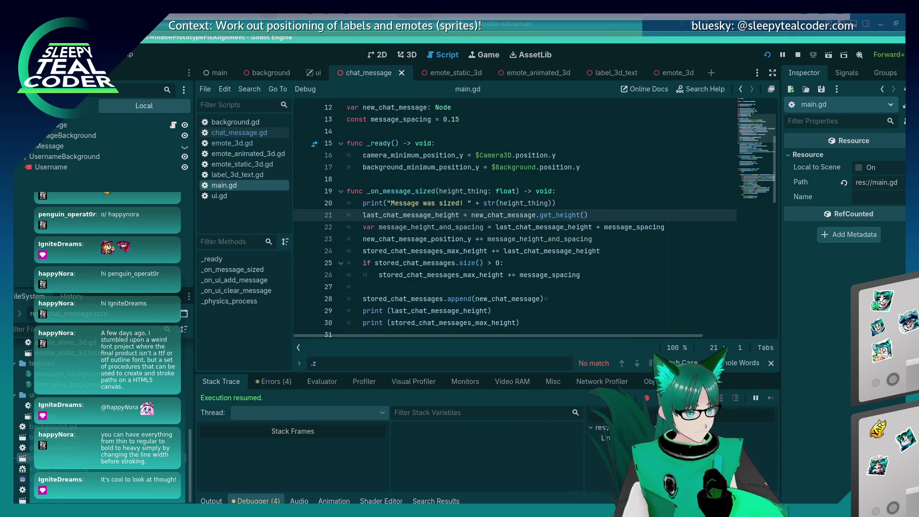
- Scroll through main.gd's message-height and scrolling code around line 23
left_click(509, 243)
scroll(508, 244, "up", 4)
scroll(498, 259, "down", 14)
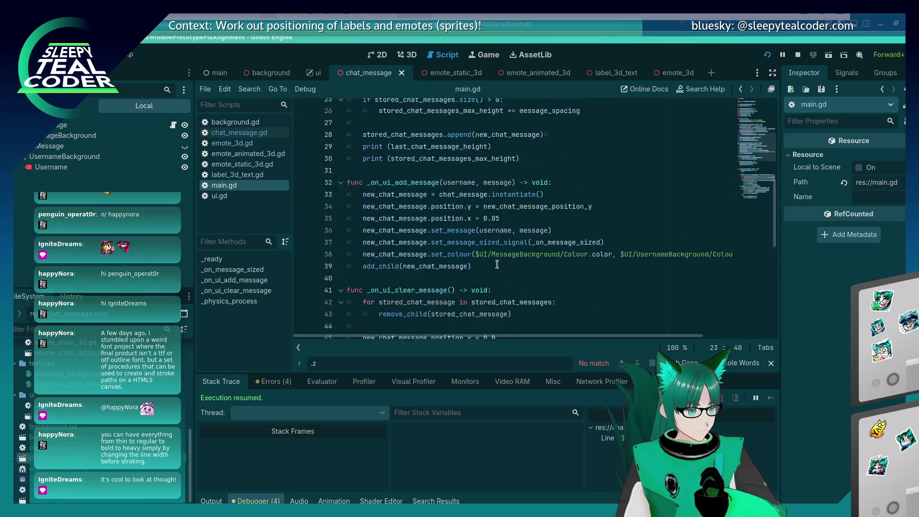
scroll(497, 263, "down", 3)
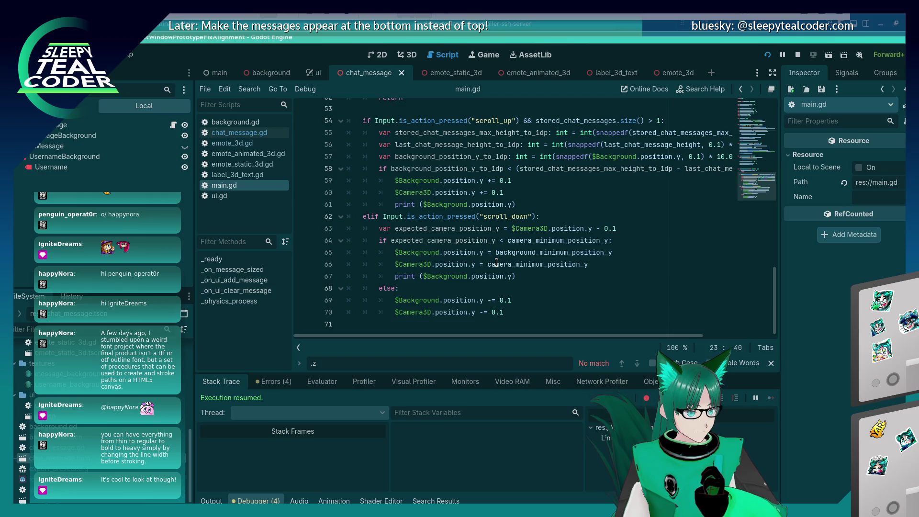
scroll(497, 263, "up", 4)
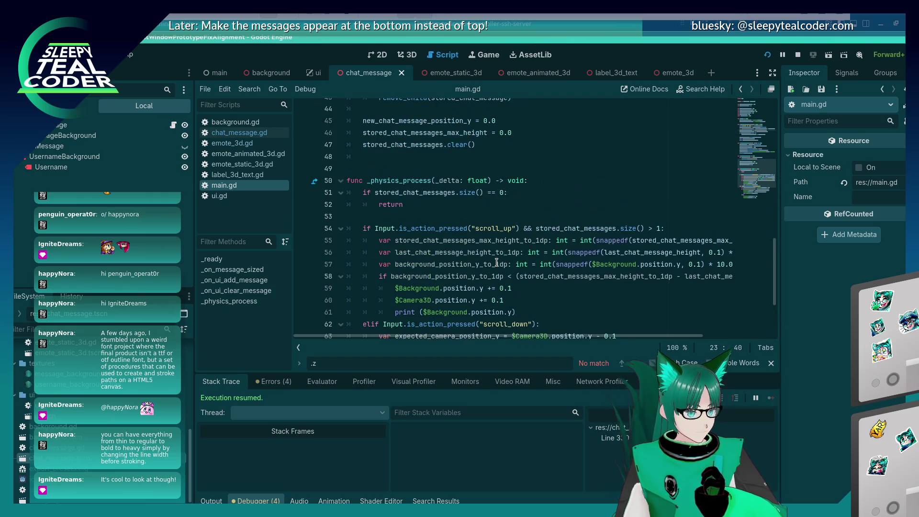
scroll(497, 262, "up", 3)
scroll(484, 256, "down", 8)
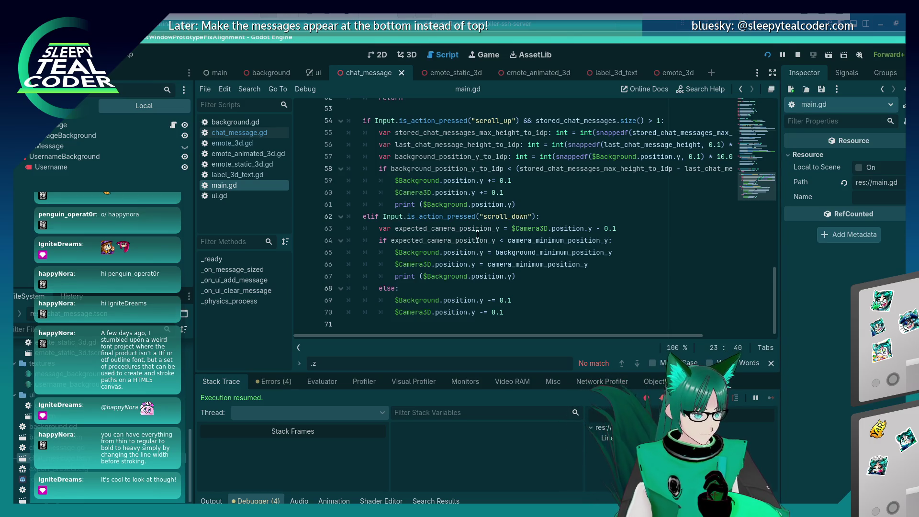
scroll(474, 218, "up", 8)
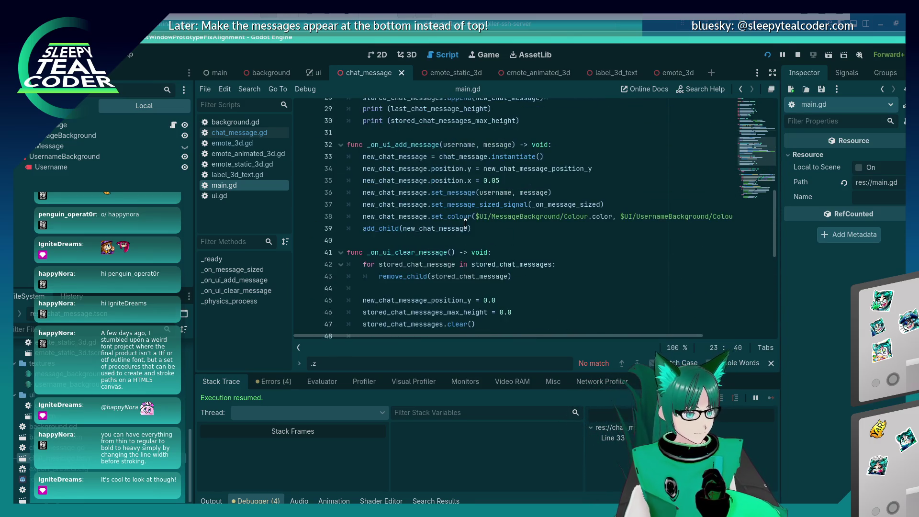
scroll(465, 224, "up", 6)
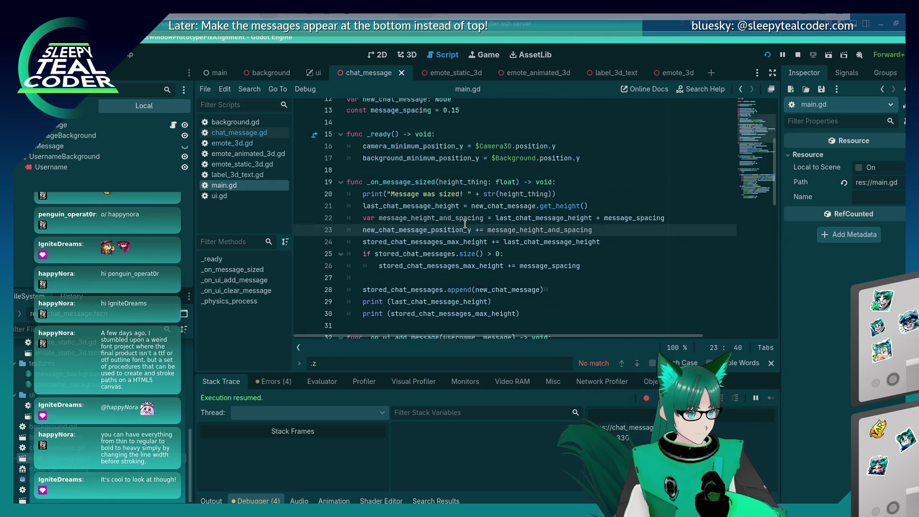
- Check the max-height spacing on lines 26–27, then switch to chat_message.gd
left_click_drag(458, 288, 453, 295)
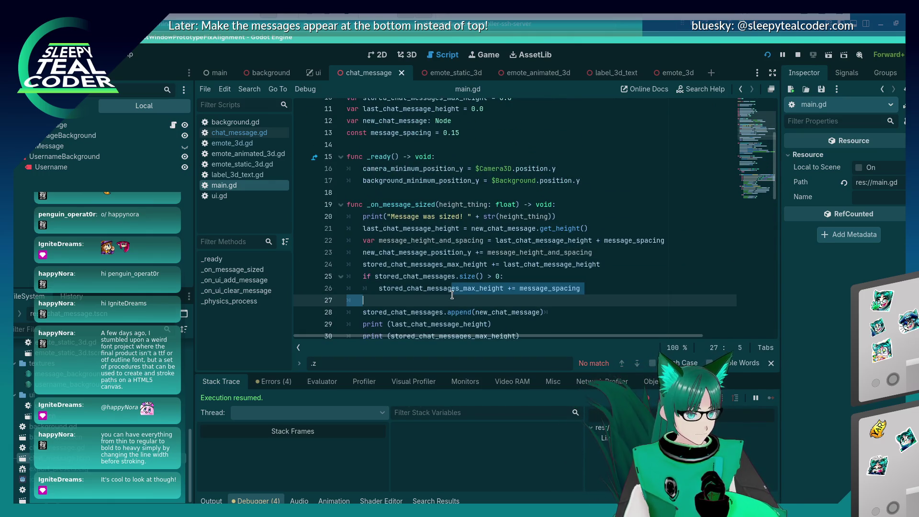
left_click(453, 295)
scroll(452, 295, "down", 2)
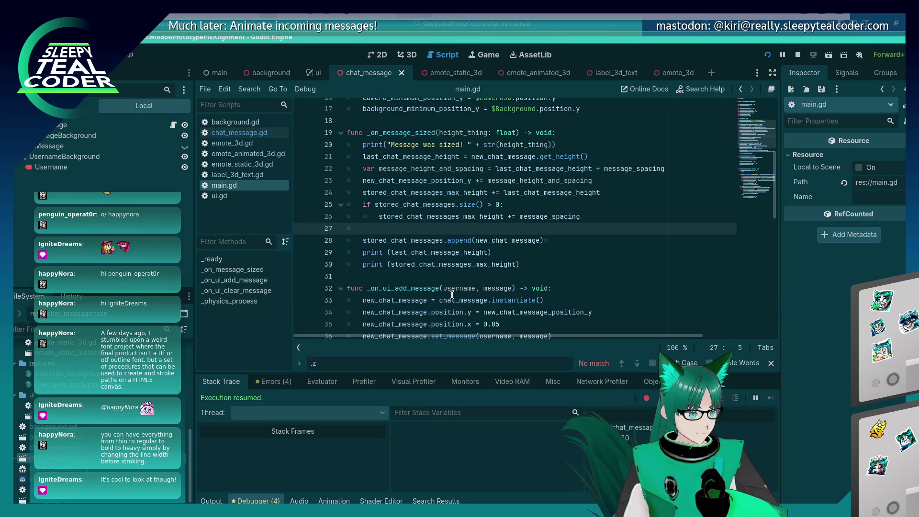
scroll(404, 255, "up", 5)
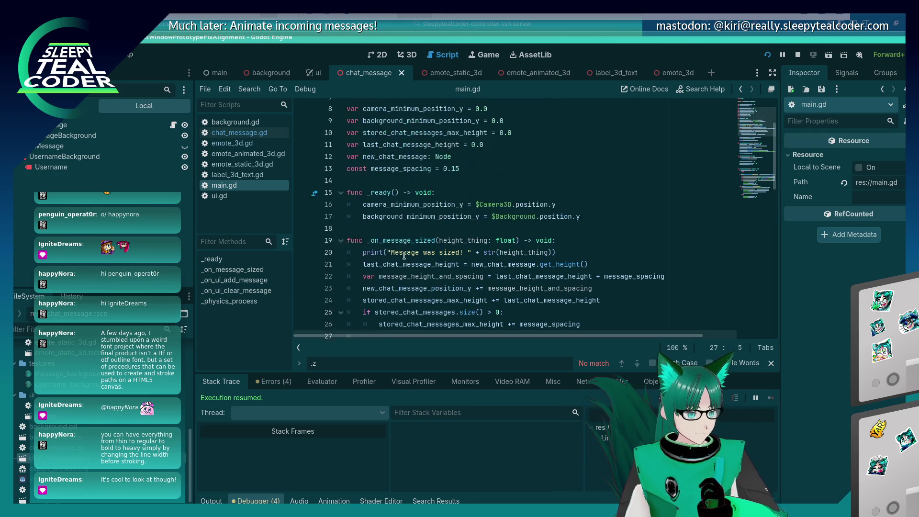
scroll(404, 255, "down", 17)
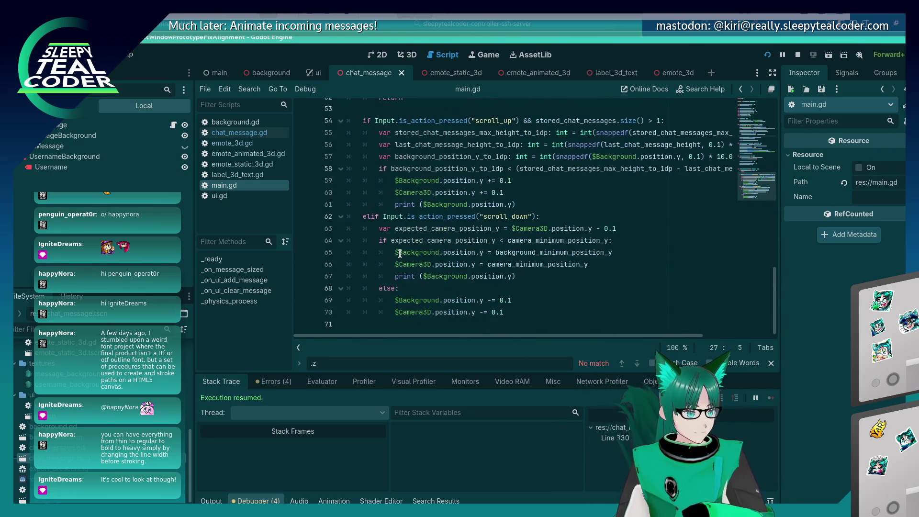
left_click(255, 128)
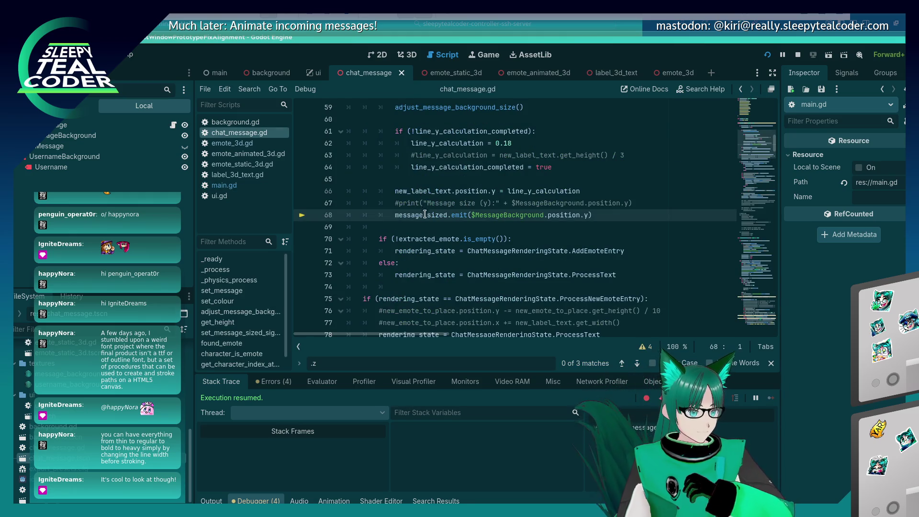
- Cycle through the .z matches in chat_message.gd, from line 333 to the 0.01 emote offset at line 380
scroll(426, 212, "up", 11)
scroll(415, 243, "down", 11)
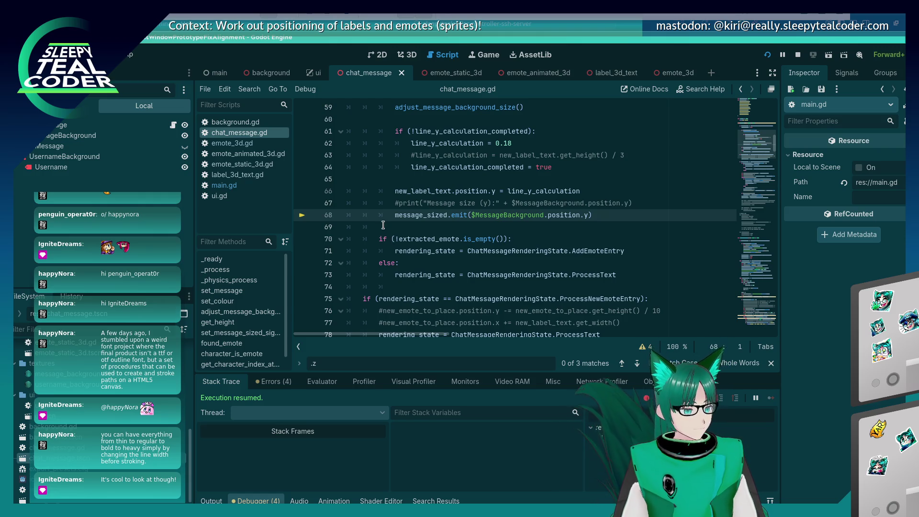
scroll(383, 225, "up", 2)
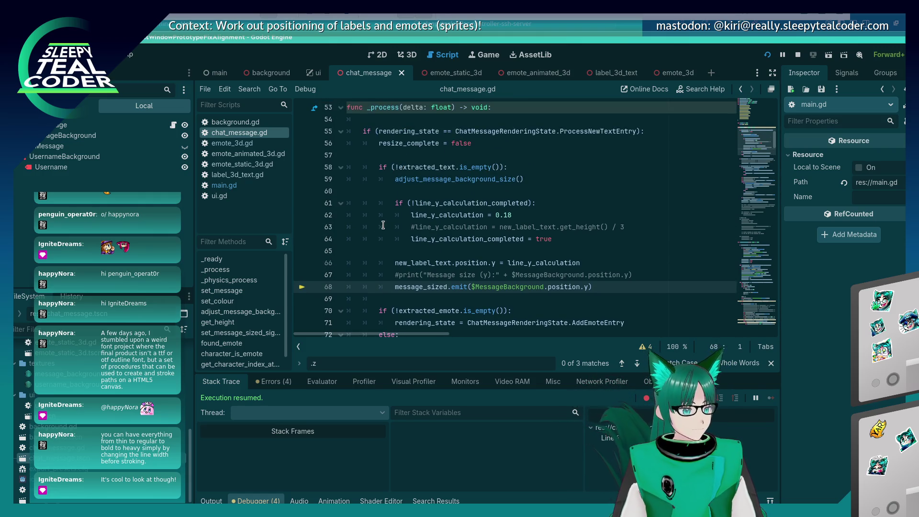
scroll(383, 225, "down", 12)
left_click(550, 205)
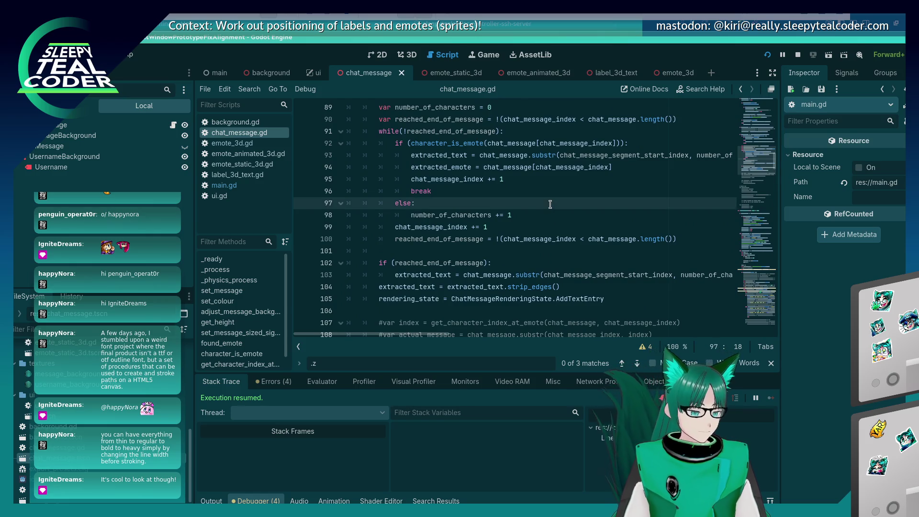
key("ctrl+f")
key("Return")
key("Return")
key("Return")
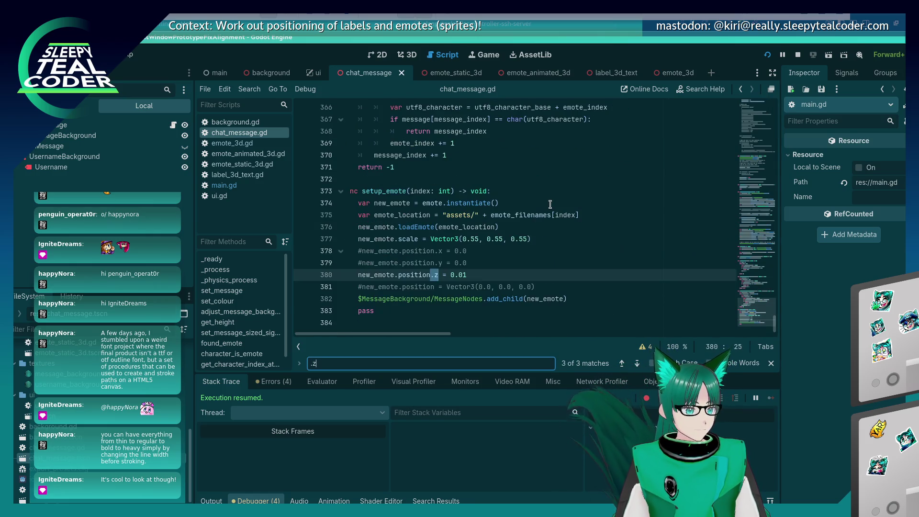
key("Return")
key("shift+Return")
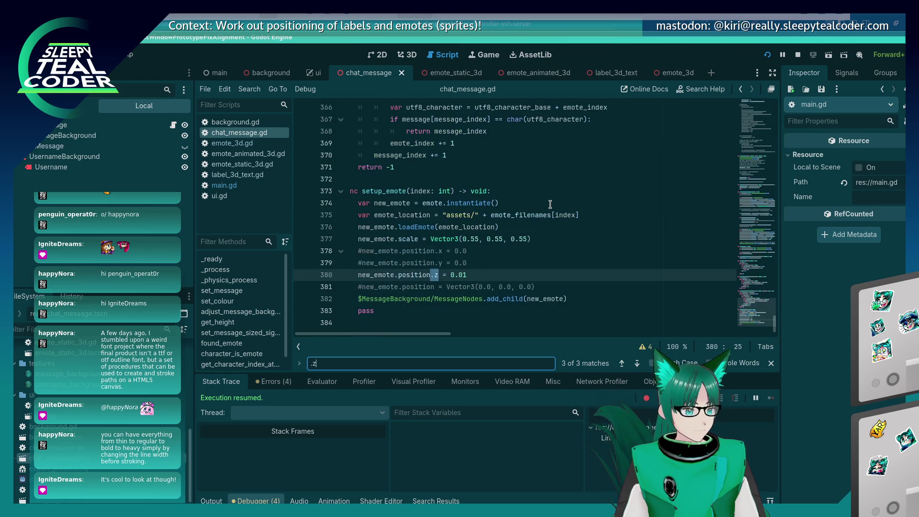
key("BackSpace")
- Step through the .y matches on lines 67, 68, 76, 306–322 and 379
type("y")
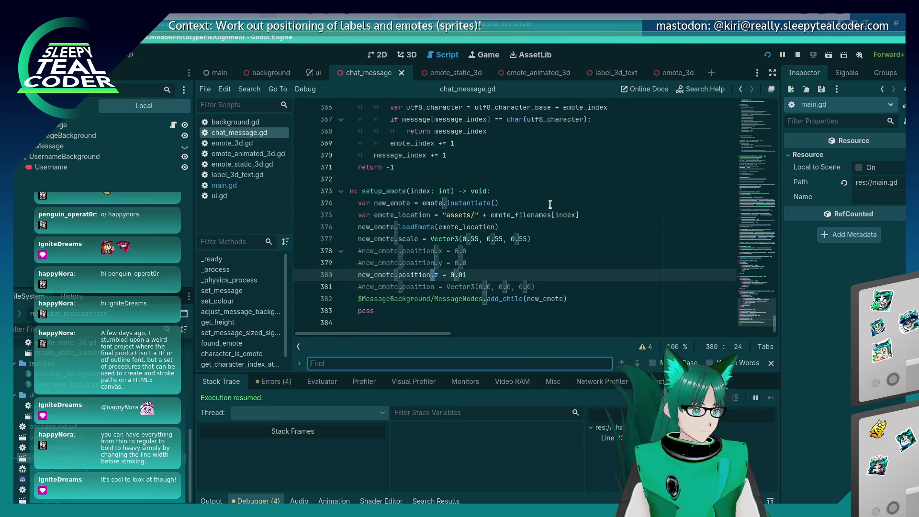
key("Return")
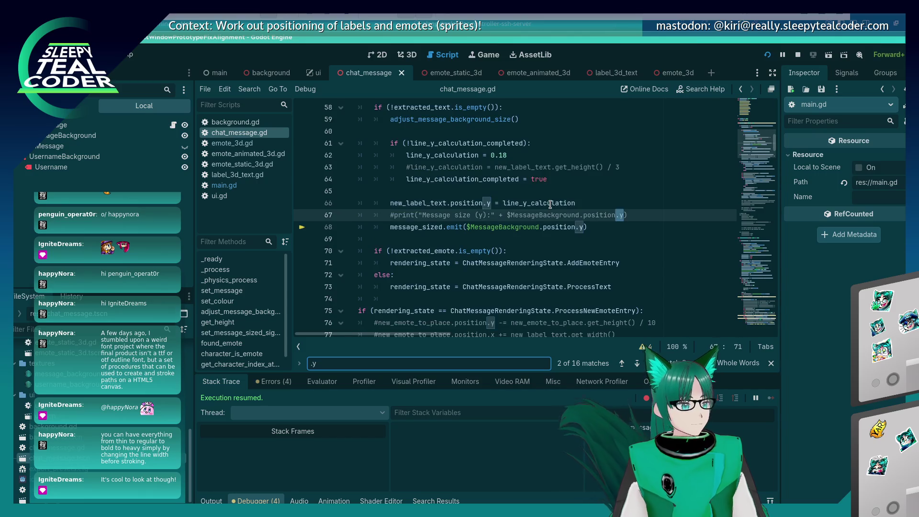
key("Return")
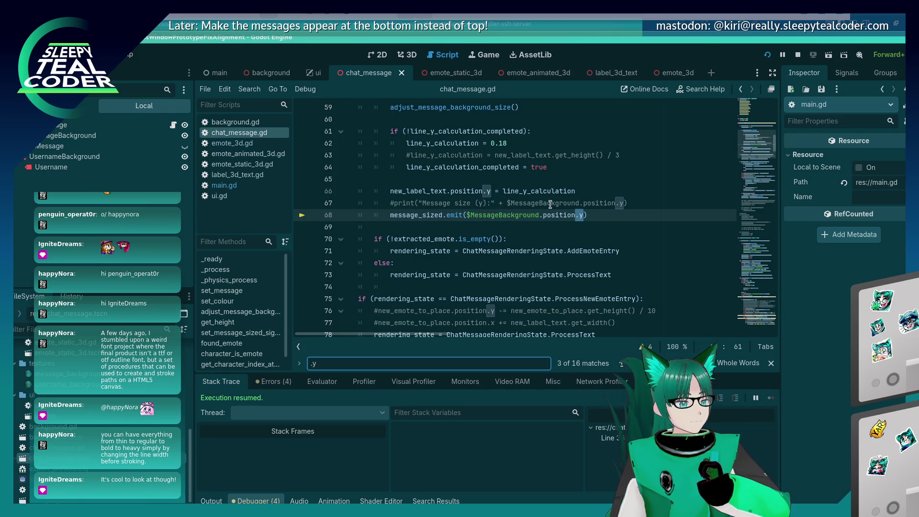
key("Return")
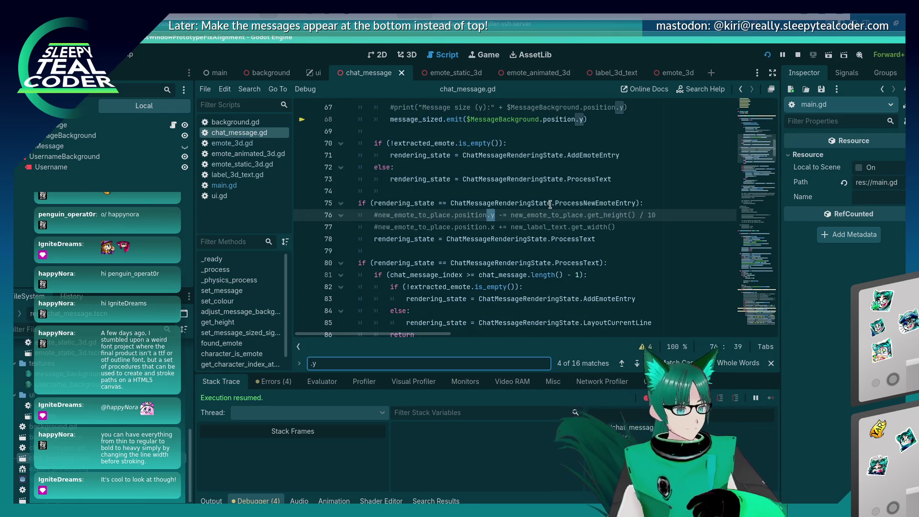
key("Return")
key("Return")
key("Return")
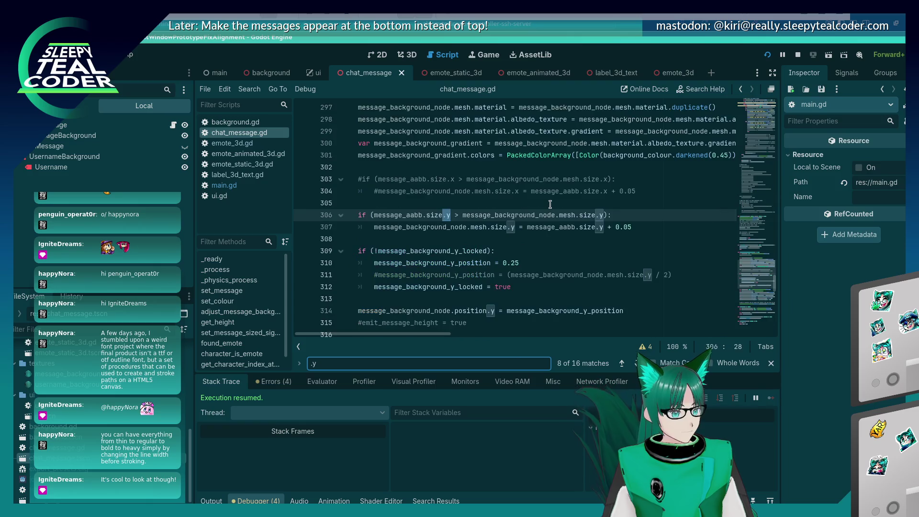
key("Return")
key("Return")
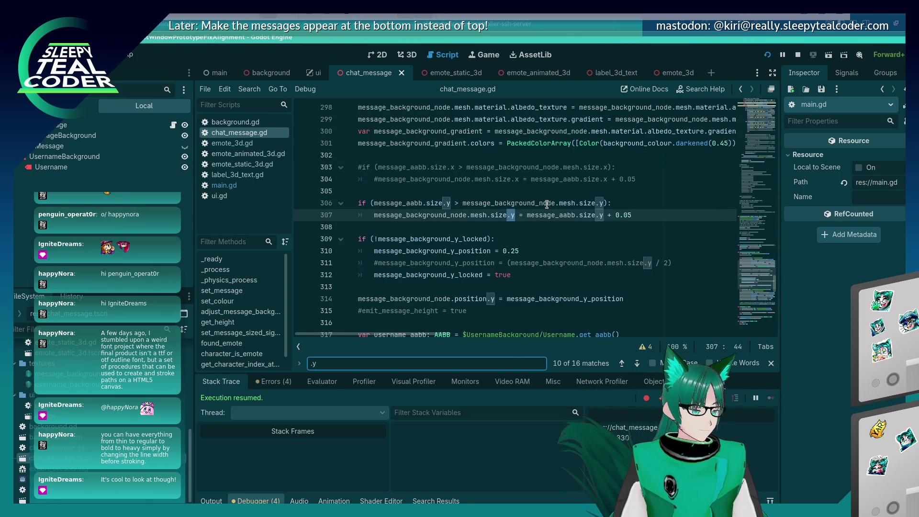
scroll(435, 256, "up", 2)
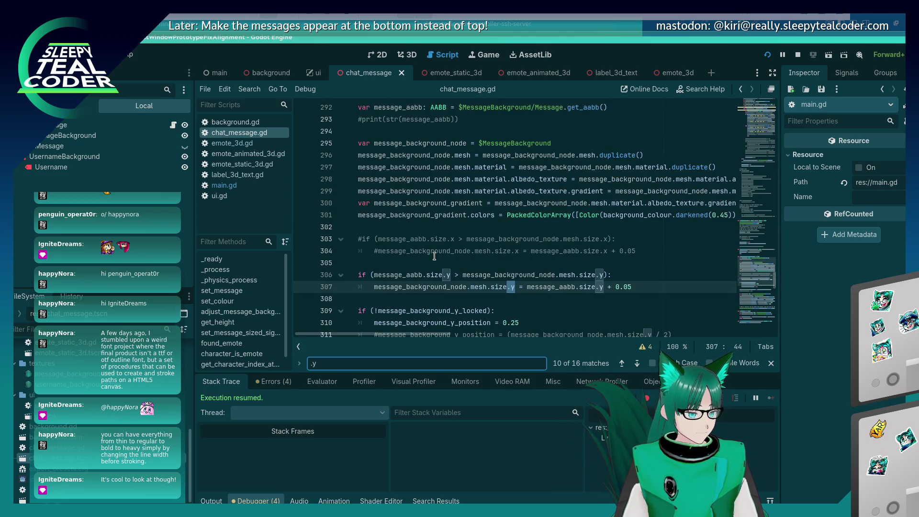
key("Return")
key("Return")
key("Return")
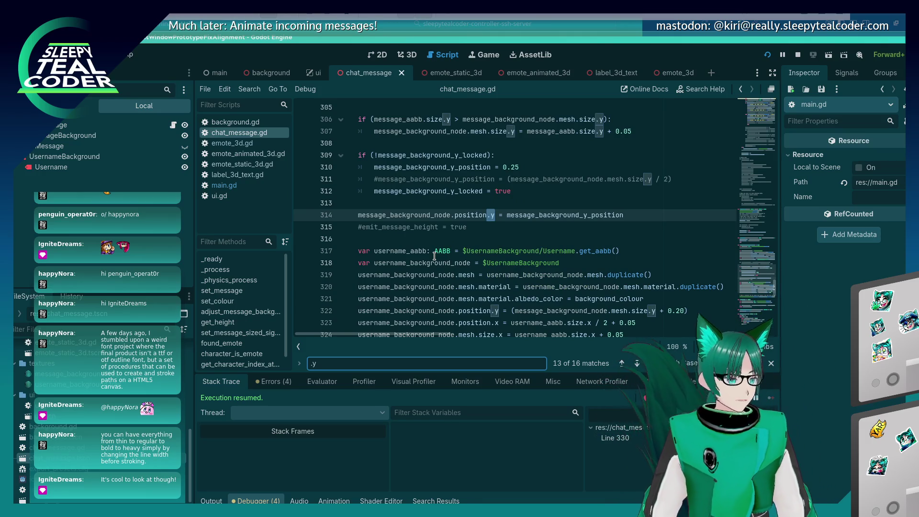
key("Return")
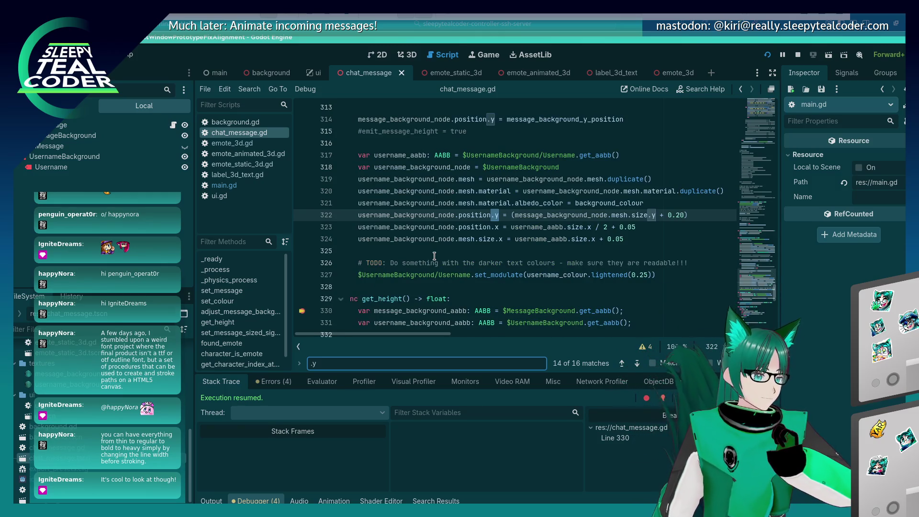
key("Return")
key("Return")
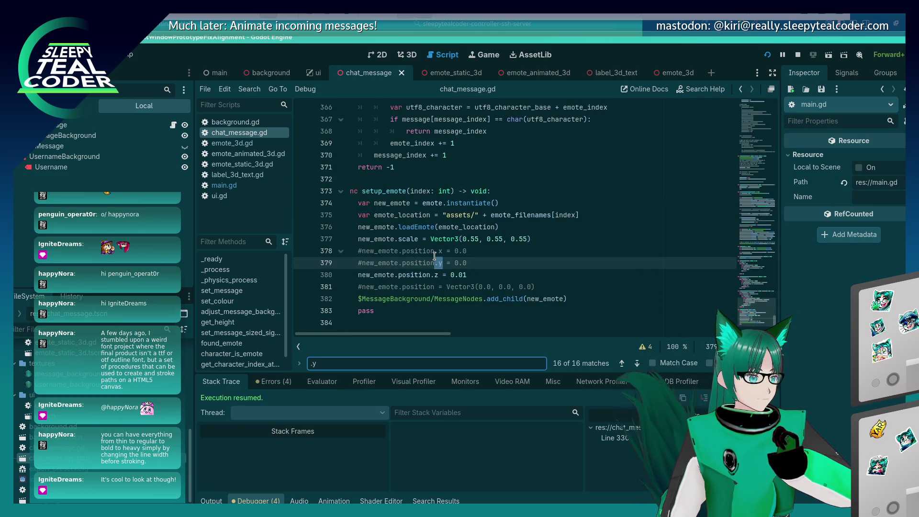
key("Return")
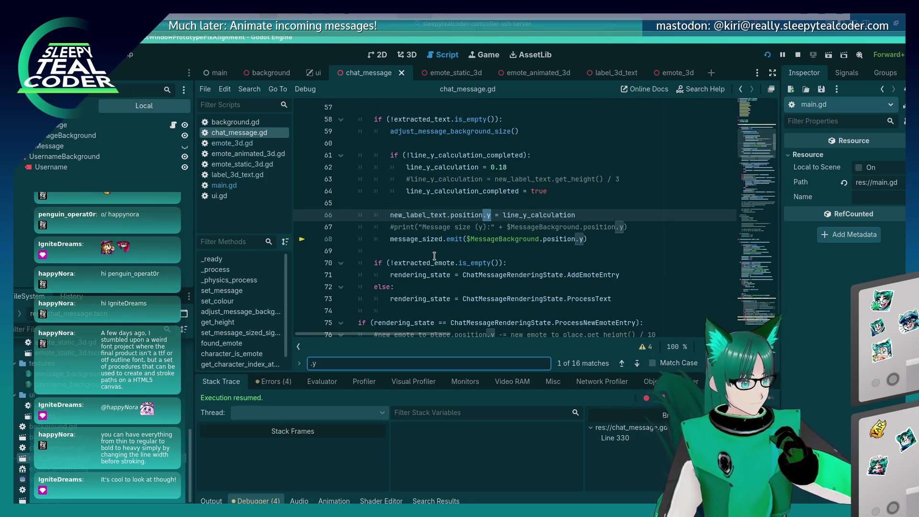
key("Return")
key("Return")
key("Return")
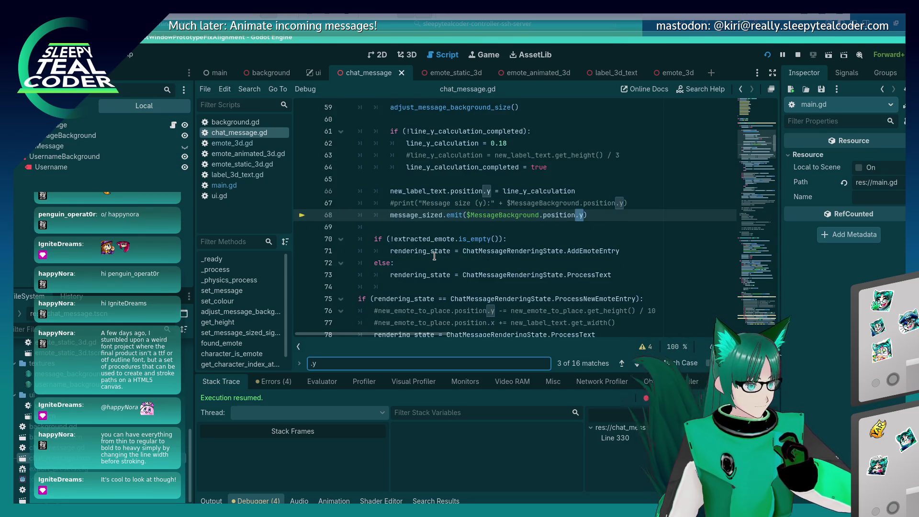
- Search for add_child to find label_text being attached at line 142
key("BackSpace")
type("ad")
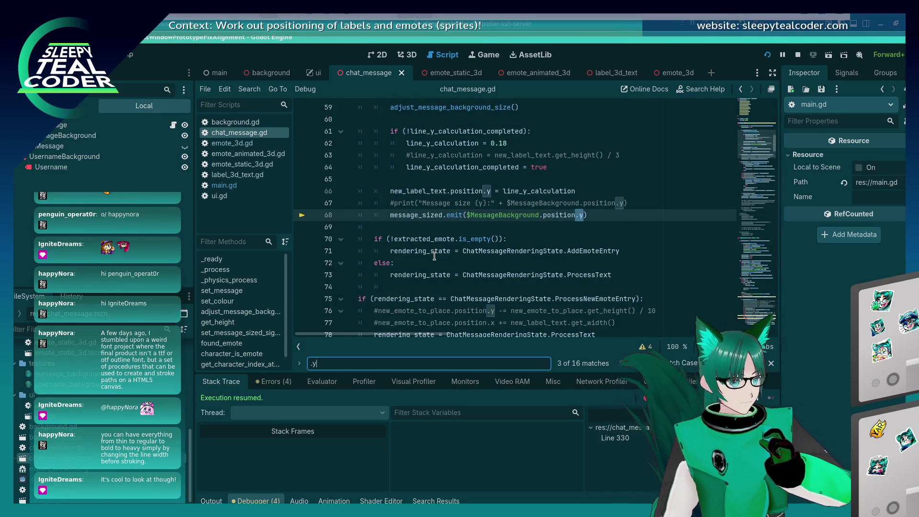
type("d_child")
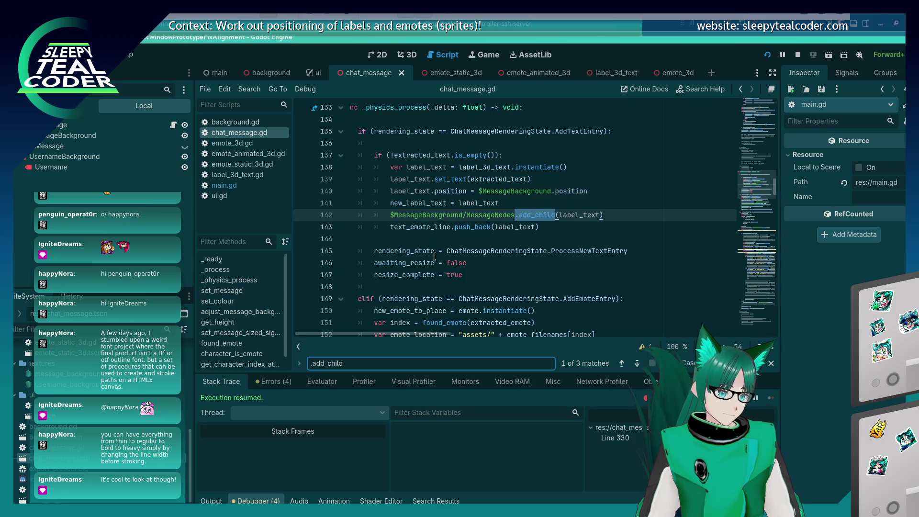
left_click(554, 27)
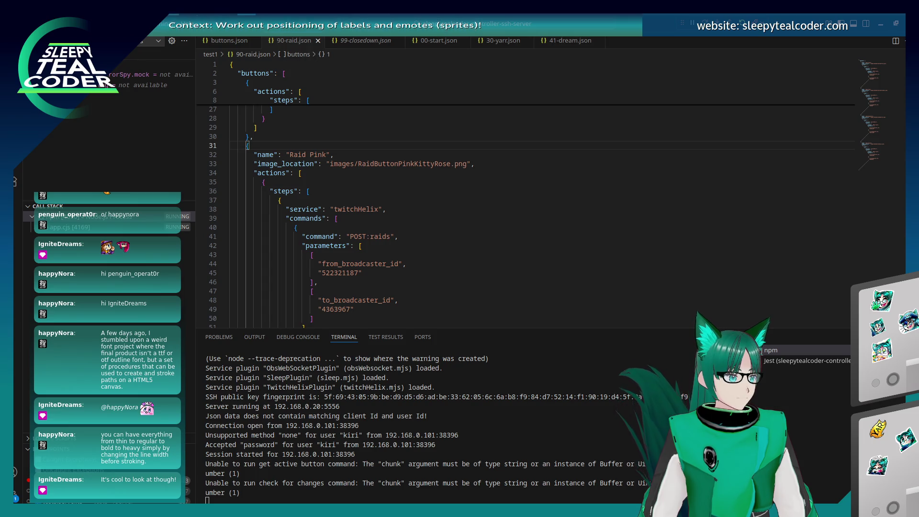
- Google 'Godot, add_child rotates node' and open the GameDev.tv add_child position thread
key("alt+Tab")
left_click(138, 104)
left_click_drag(134, 97, 267, 94)
type("add_chil")
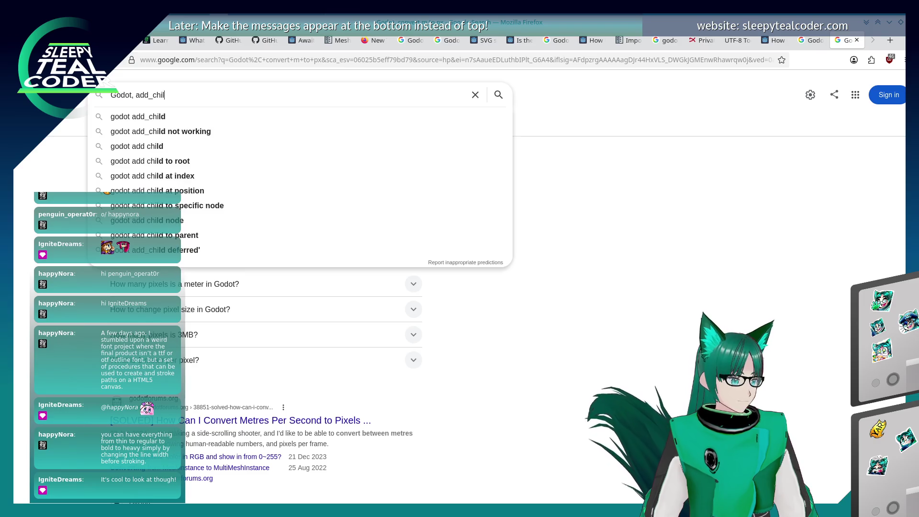
type("d ")
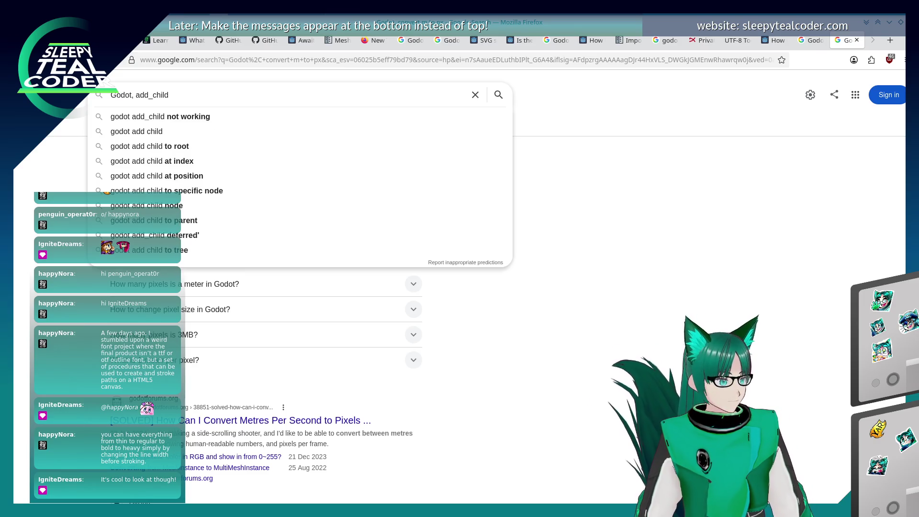
type("rotates node")
key("Return")
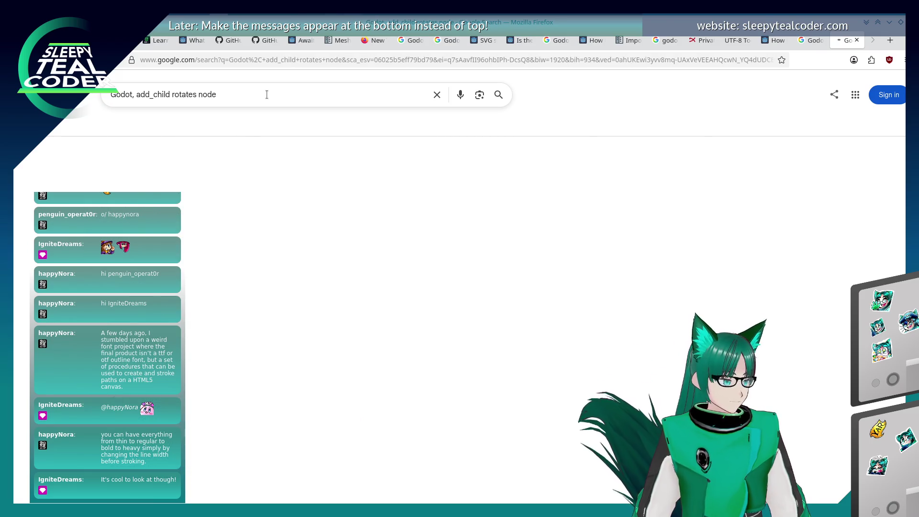
scroll(71, 289, "down", 3)
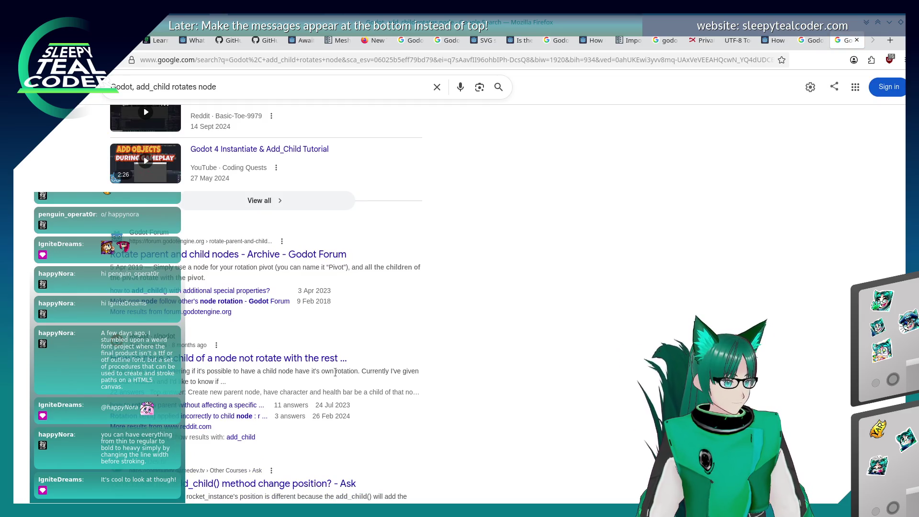
scroll(334, 372, "down", 3)
left_click(329, 356)
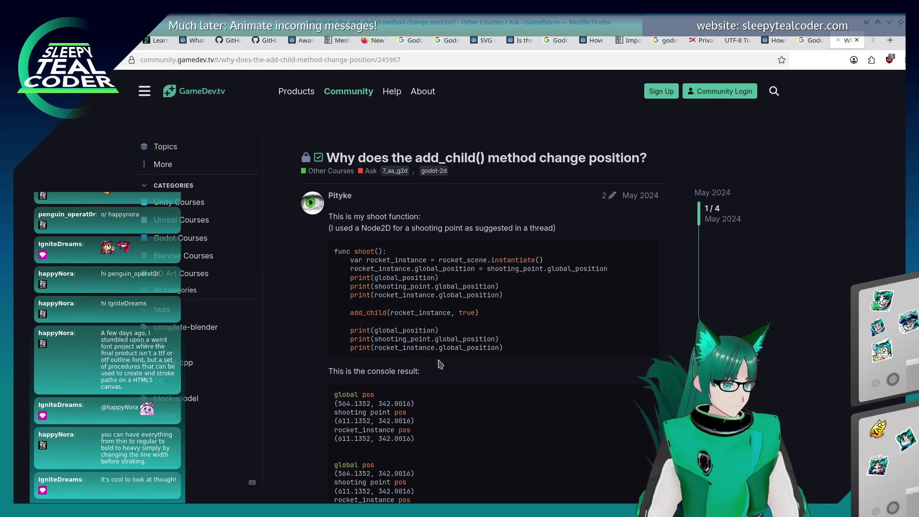
- Read the forum thread down to its Solution post, then return to chat_message.gd at line 141
scroll(270, 240, "down", 2)
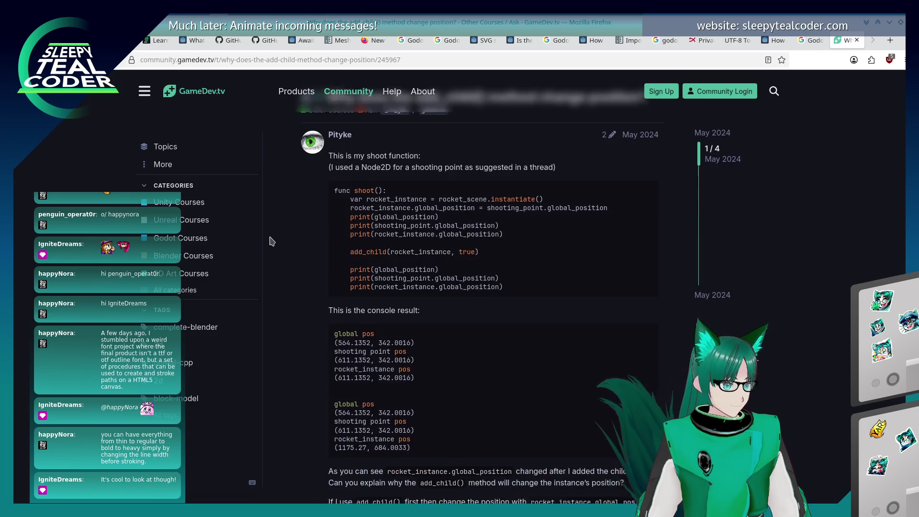
scroll(274, 242, "down", 5)
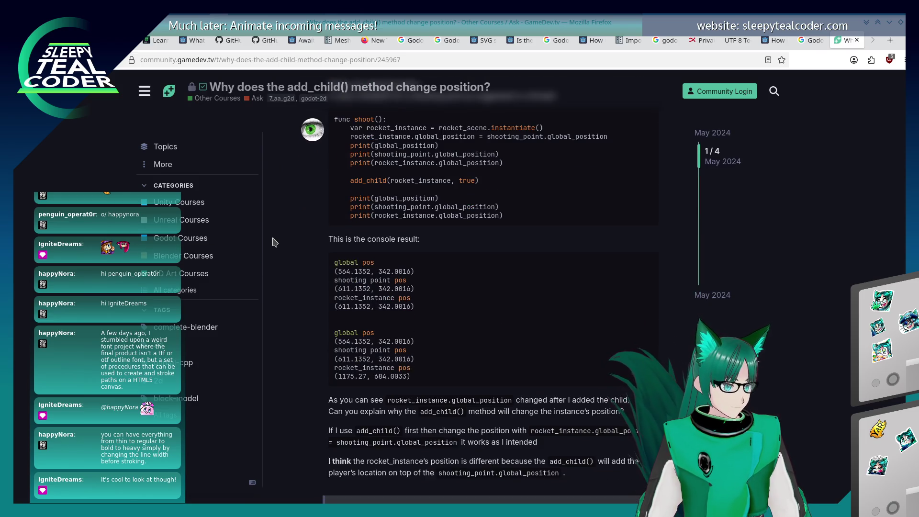
scroll(275, 242, "down", 6)
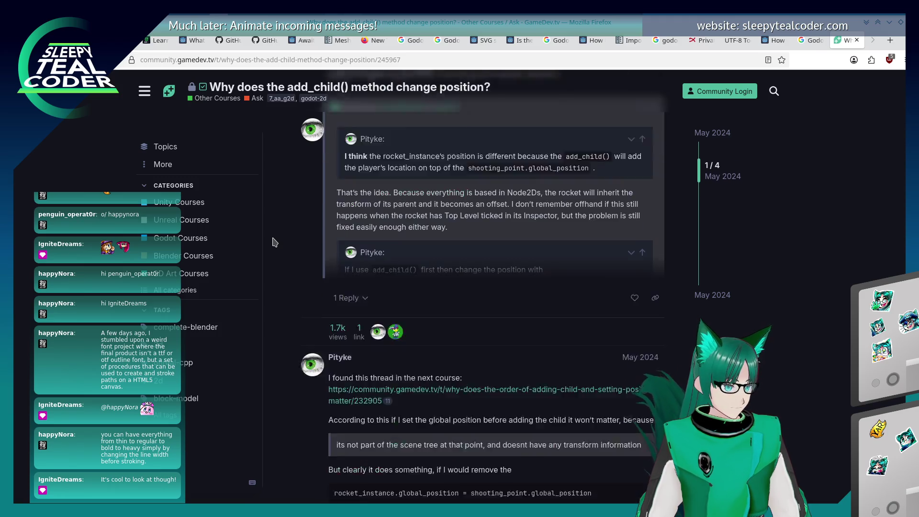
scroll(274, 241, "down", 3)
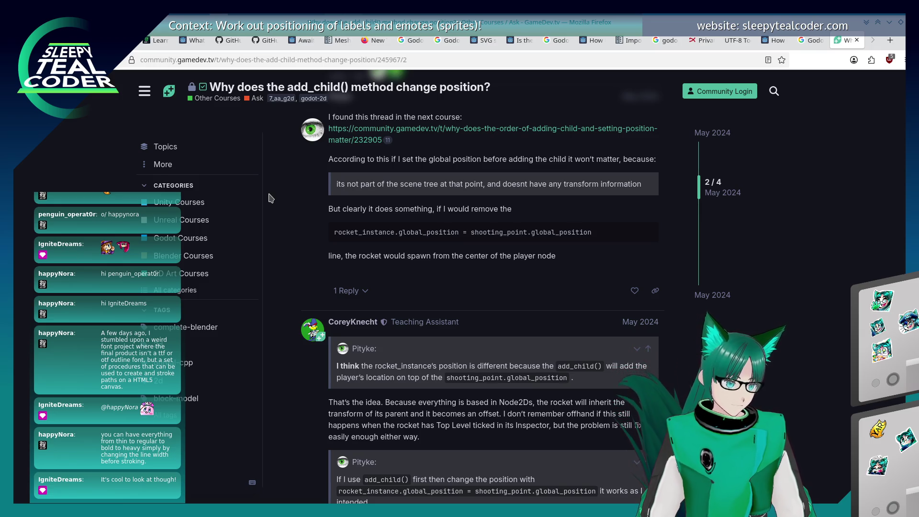
scroll(271, 196, "down", 3)
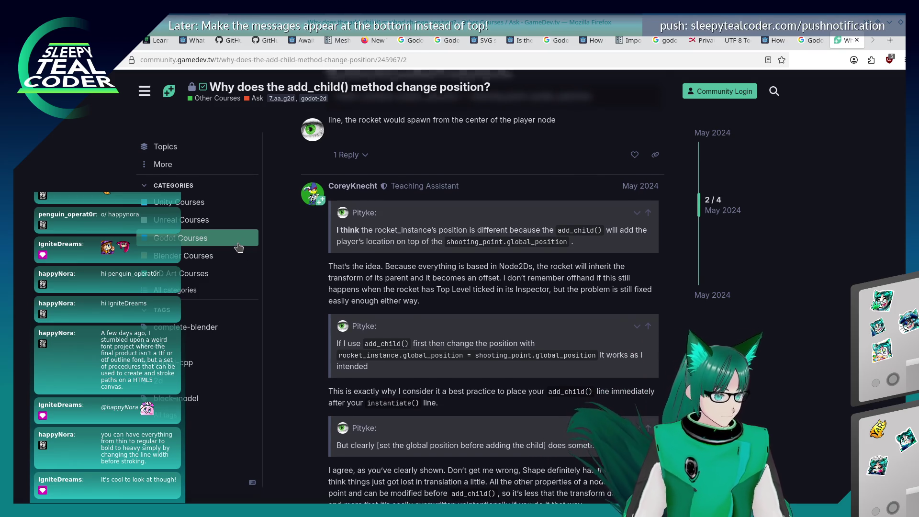
scroll(239, 248, "down", 4)
scroll(323, 249, "down", 1)
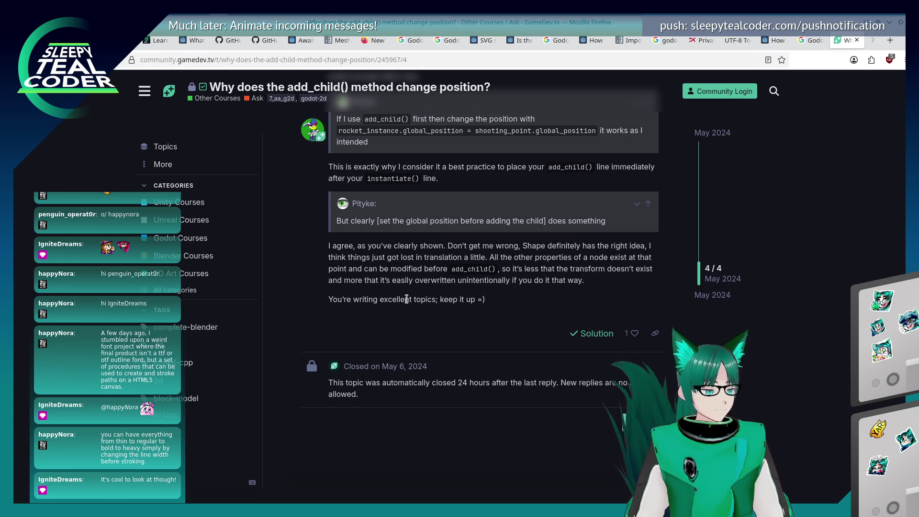
key("alt+Tab")
key("alt+Tab")
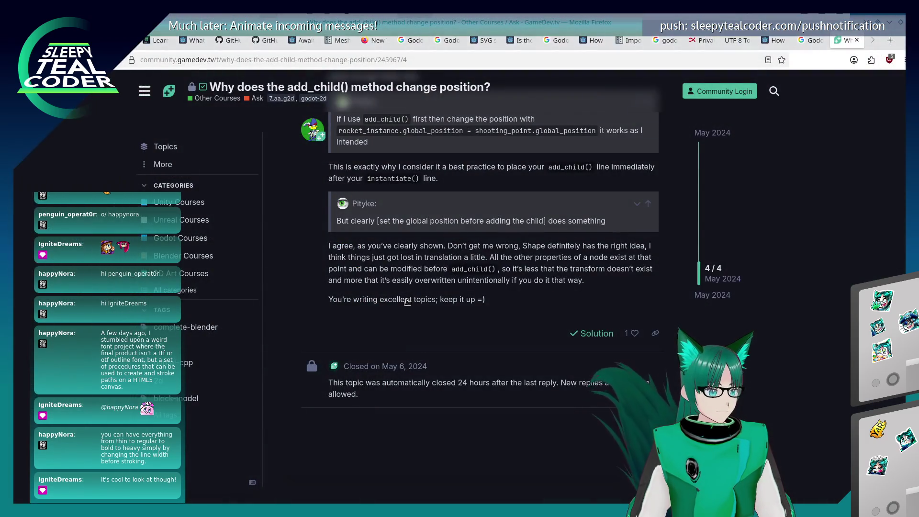
key("alt+Tab")
left_click(553, 201)
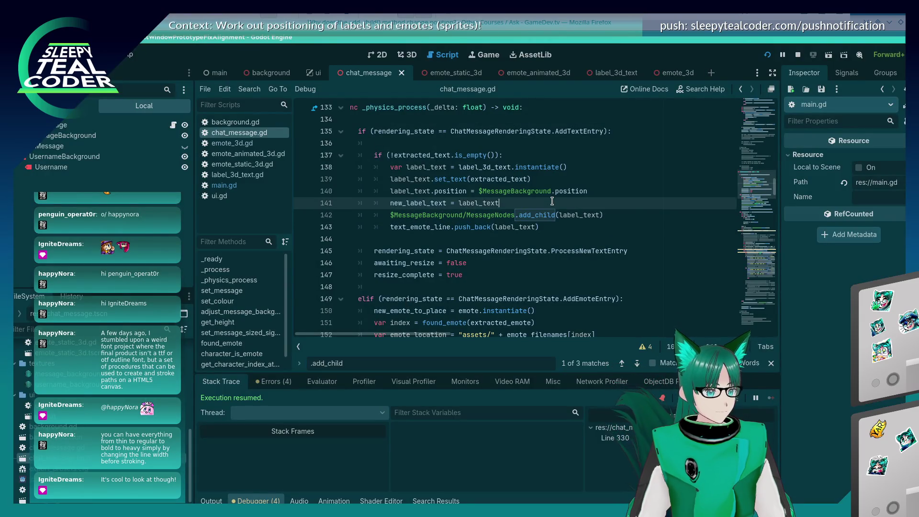
- Place the caret in the line 142 add_child call, then open the label_3d_text scene
left_click(539, 211)
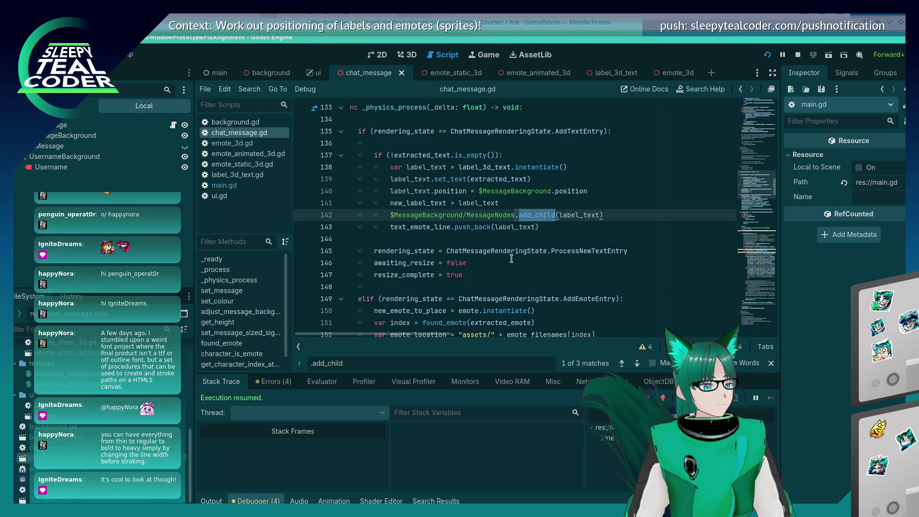
scroll(512, 258, "up", 1)
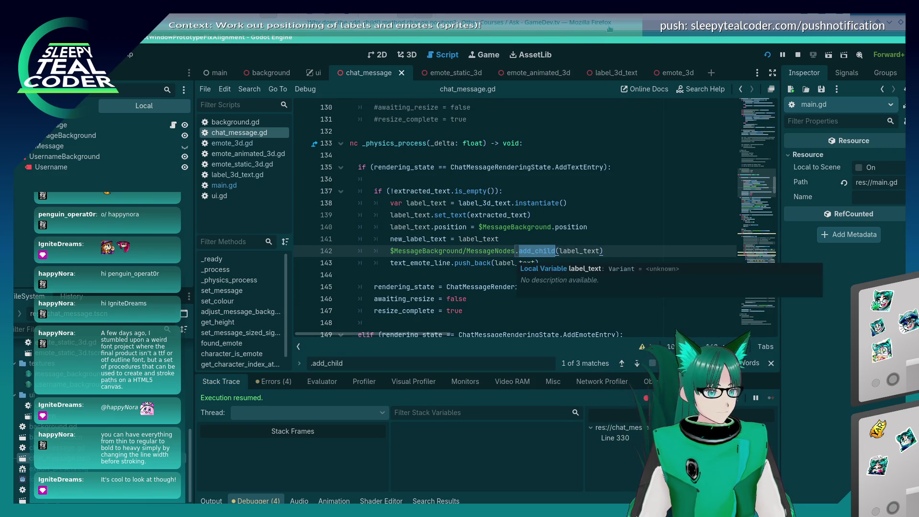
key("alt+Tab")
key("alt+Tab")
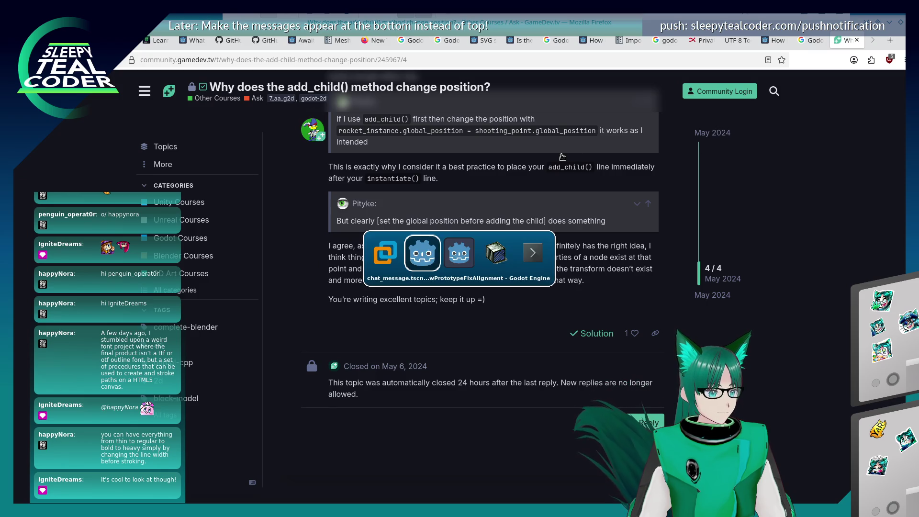
left_click(609, 74)
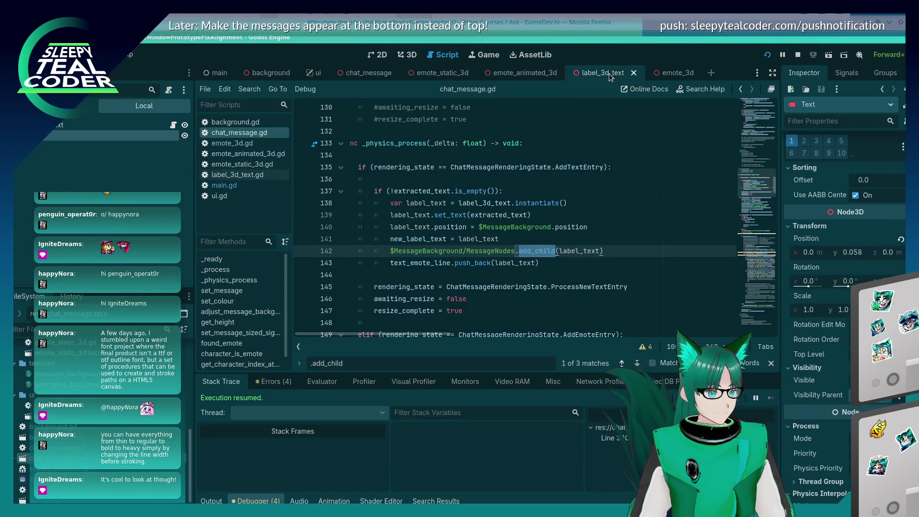
- Rotate the Text label 90° on X in the 3D view and save the scene
left_click(409, 57)
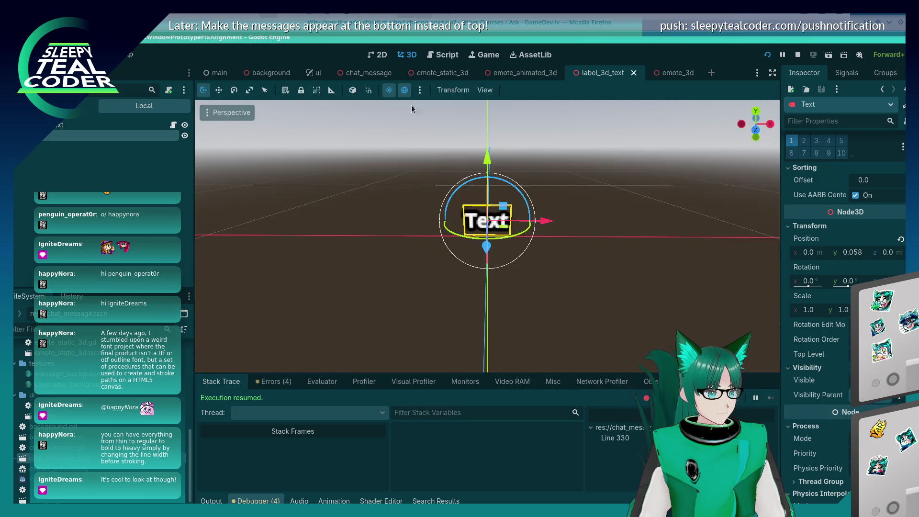
scroll(351, 185, "down", 3)
scroll(412, 207, "up", 3)
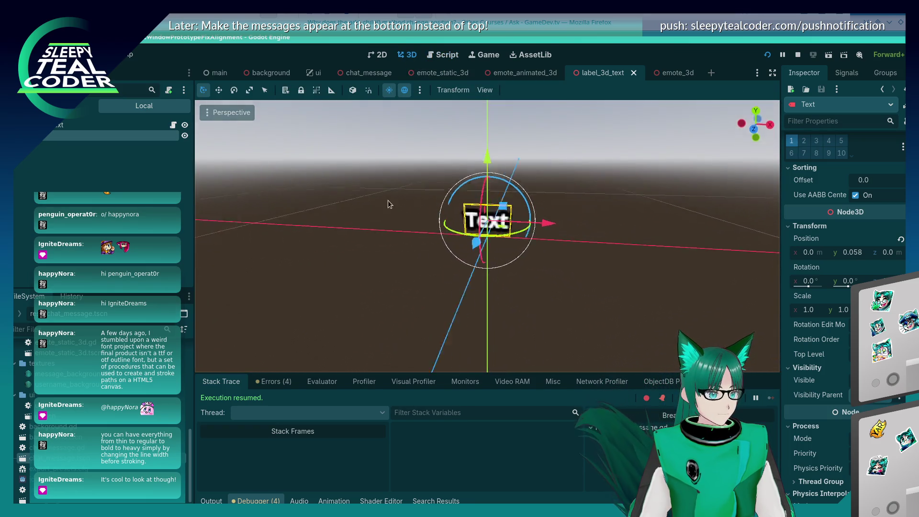
left_click_drag(407, 207, 593, 224)
mouse_move(513, 192)
left_mouse_down()
mouse_move(557, 238)
mouse_move(547, 257)
mouse_move(510, 247)
mouse_move(436, 203)
left_mouse_up()
key("ctrl+s")
- Free the camera in the running game to inspect the message cards
key("alt+Tab")
key("alt+Tab")
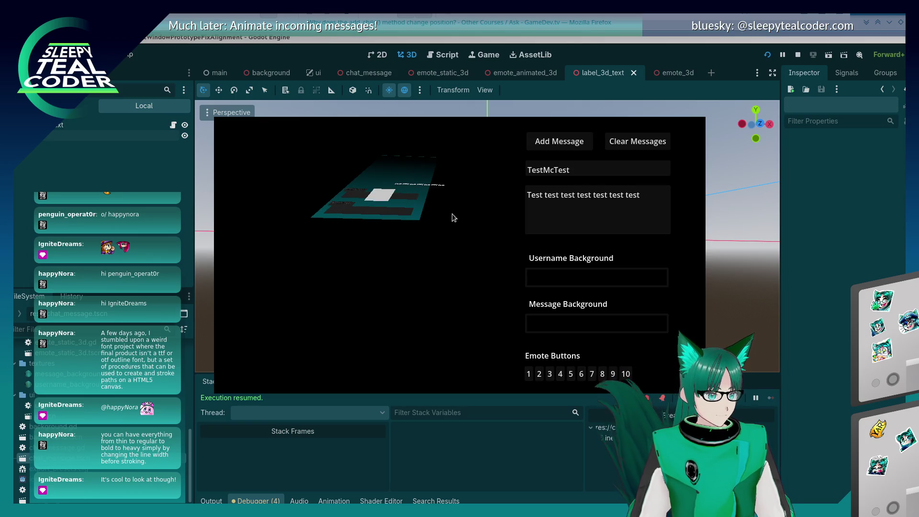
key("alt+Tab")
key("alt+Tab")
key("alt+Tab")
key("alt+Tab")
key("alt+Tab")
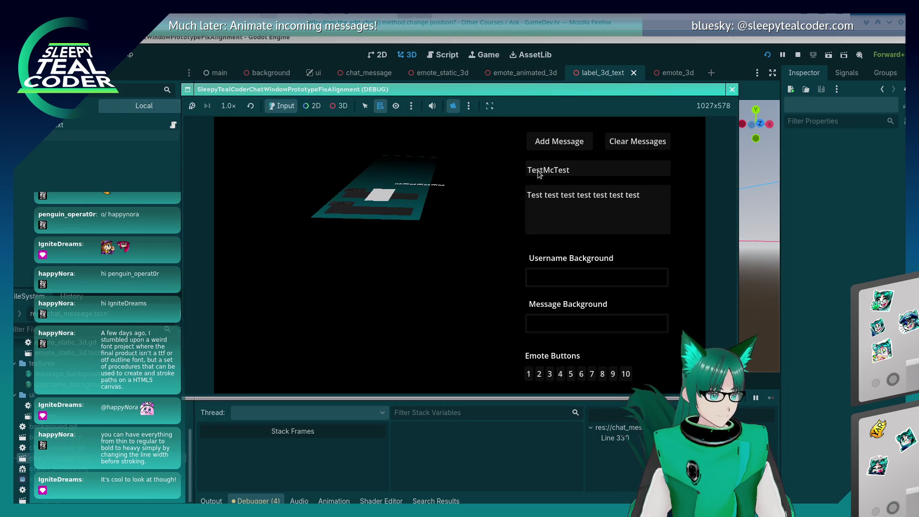
left_click(333, 107)
mouse_move(356, 148)
left_mouse_down()
mouse_move(439, 266)
mouse_move(438, 238)
mouse_move(427, 298)
mouse_move(419, 290)
left_mouse_up()
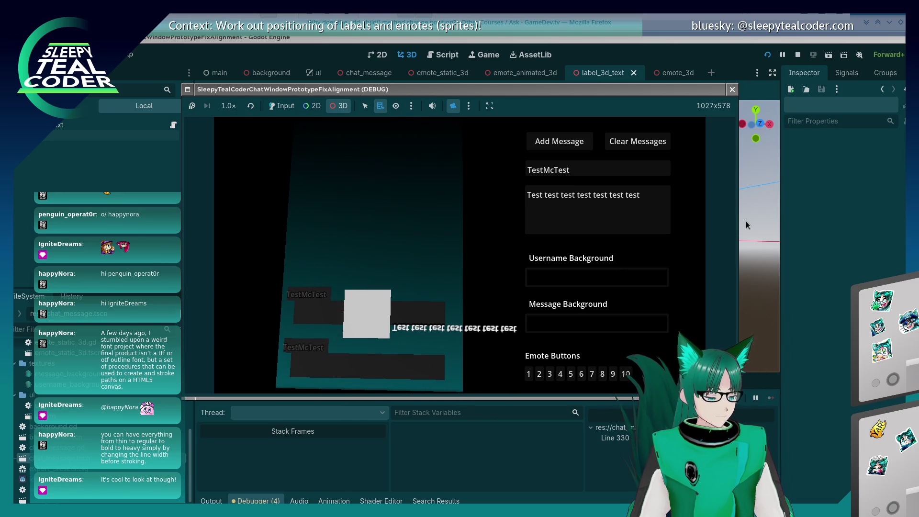
- Lower the Text label to a y position of 0 in the editor
left_click(757, 226)
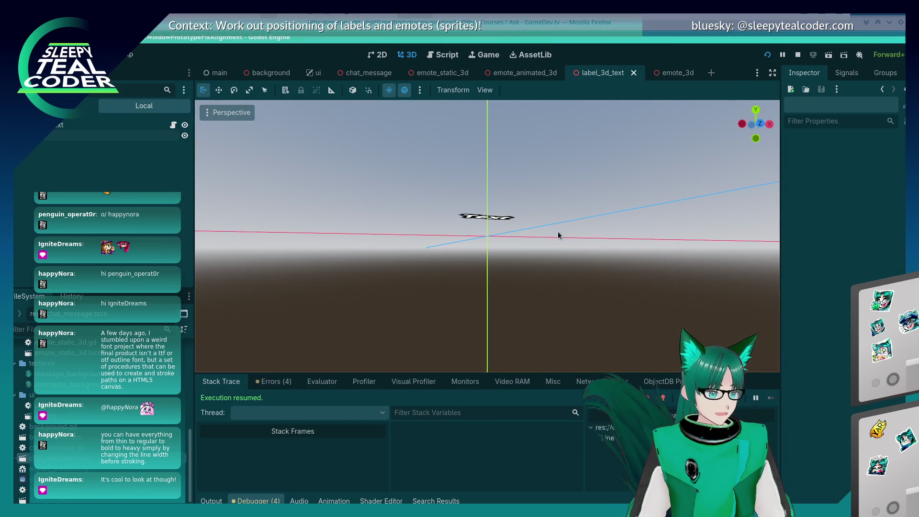
left_click(491, 221)
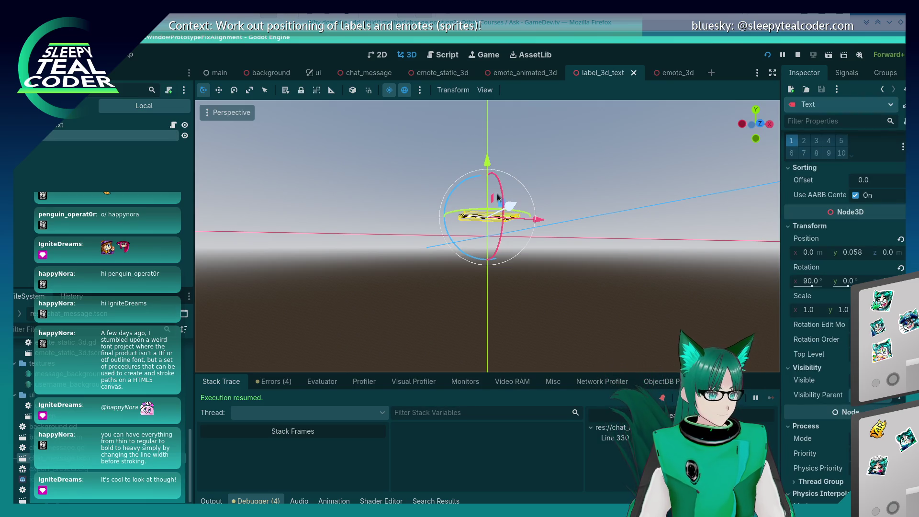
mouse_move(494, 174)
left_mouse_down()
mouse_move(577, 250)
mouse_move(415, 229)
left_mouse_up()
left_click_drag(488, 162, 492, 185)
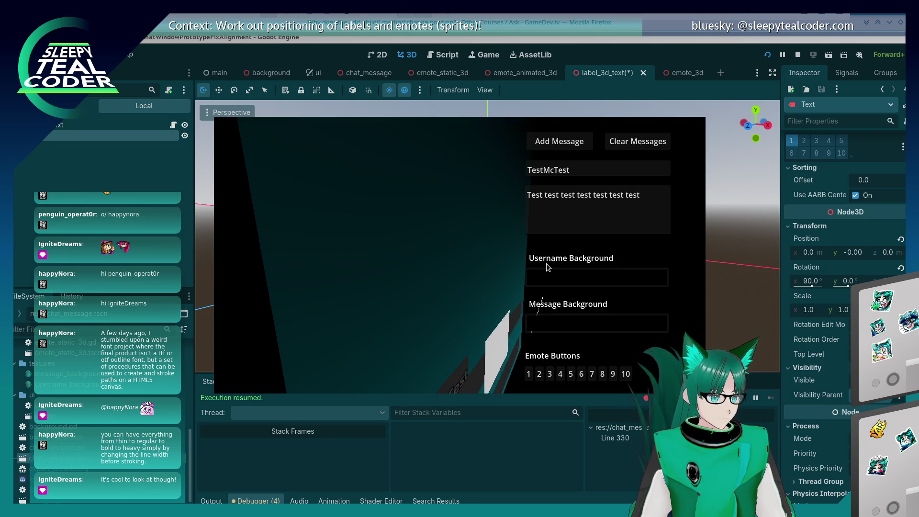
- Nudge the Text label along Y, then reset its Y position back to 0
key("alt+Tab")
mouse_move(487, 176)
left_mouse_down()
mouse_move(485, 121)
mouse_move(496, 185)
mouse_move(602, 250)
mouse_move(651, 220)
mouse_move(668, 189)
mouse_move(506, 206)
mouse_move(492, 179)
left_mouse_up()
key("alt+Tab")
key("alt+Tab")
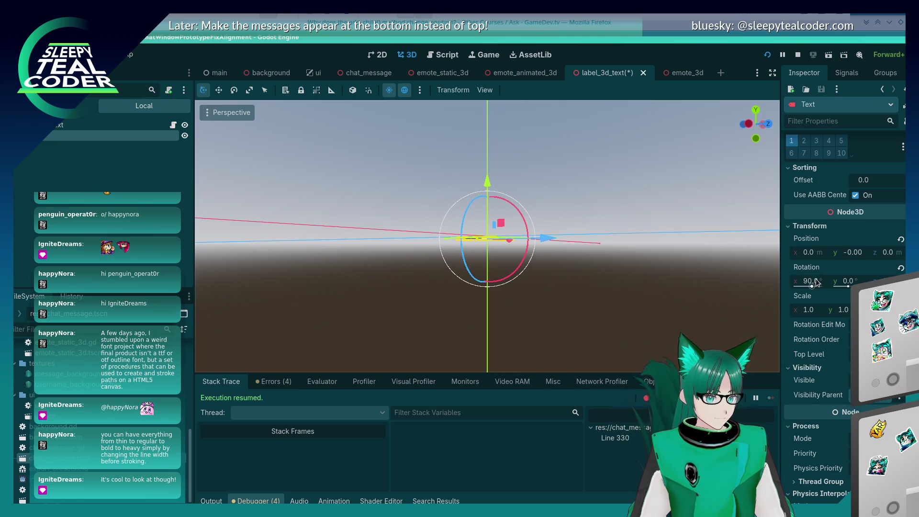
left_click(901, 239)
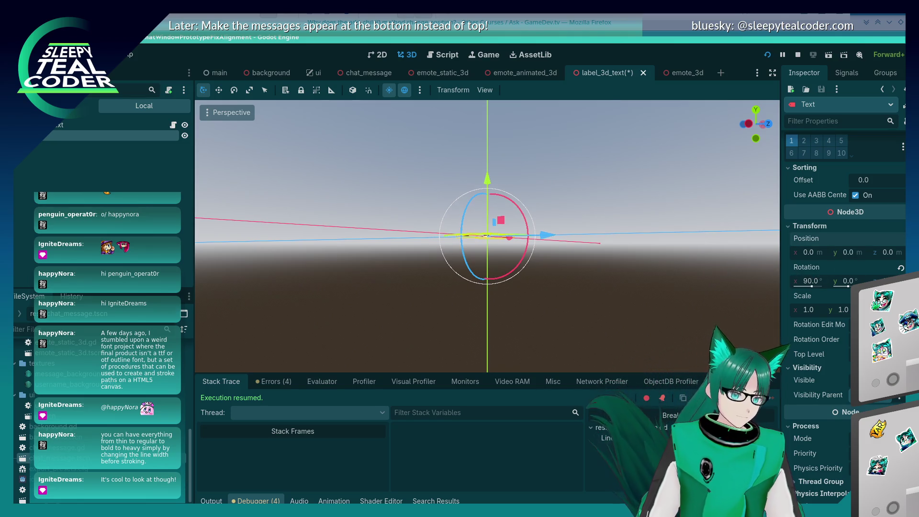
left_click(656, 329)
- Rotate the Text label around the X axis and compare it in the running game
mouse_move(656, 329)
left_mouse_down()
mouse_move(619, 300)
mouse_move(633, 341)
left_mouse_up()
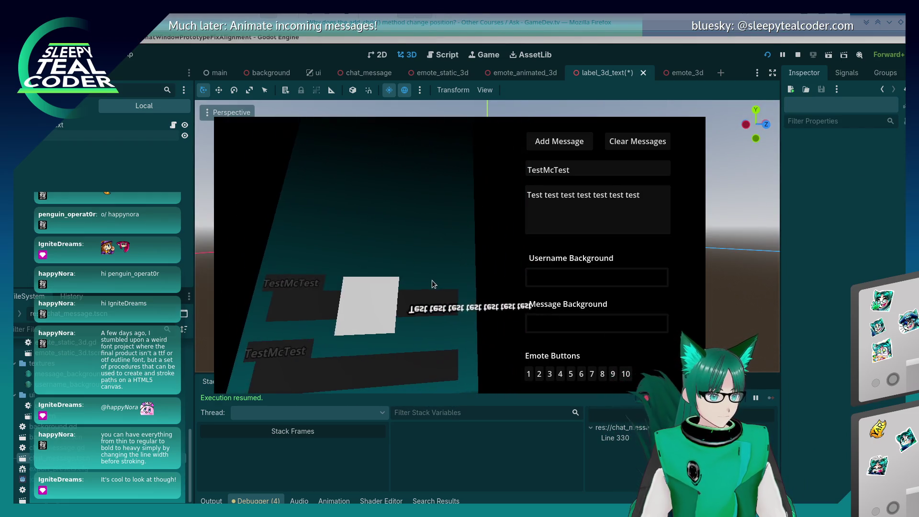
left_click_drag(407, 278, 424, 283)
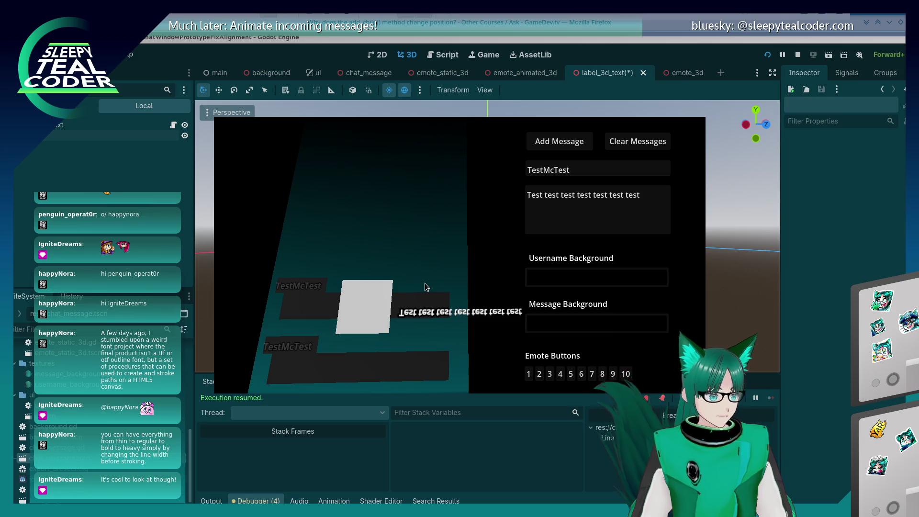
key("F8")
mouse_move(496, 275)
left_mouse_down()
mouse_move(436, 240)
mouse_move(521, 318)
mouse_move(580, 262)
left_mouse_up()
left_click(472, 237)
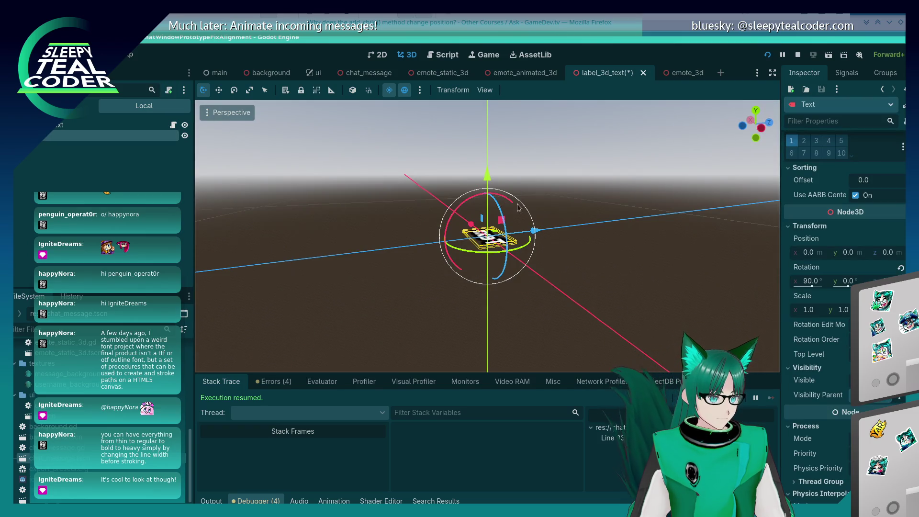
mouse_move(508, 211)
left_mouse_down()
mouse_move(470, 210)
mouse_move(424, 241)
mouse_move(443, 278)
mouse_move(429, 266)
mouse_move(456, 280)
left_mouse_up()
key("F5")
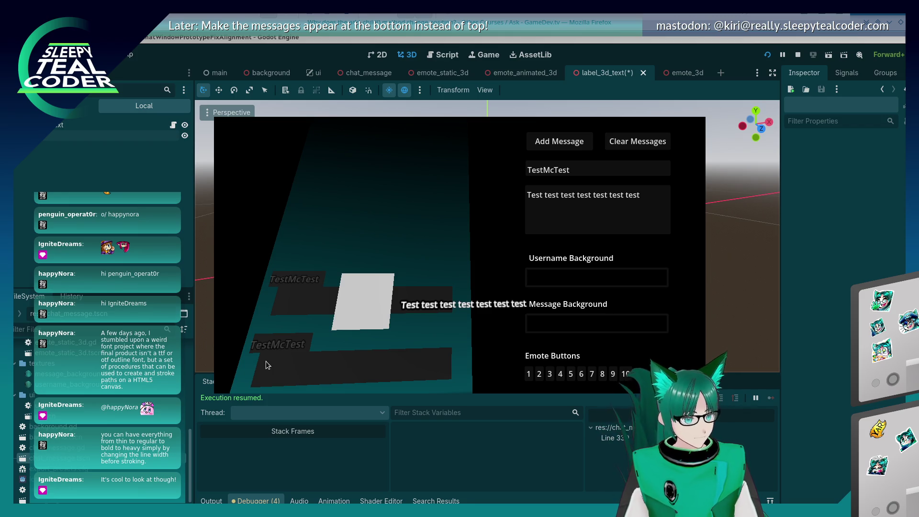
left_click(811, 236)
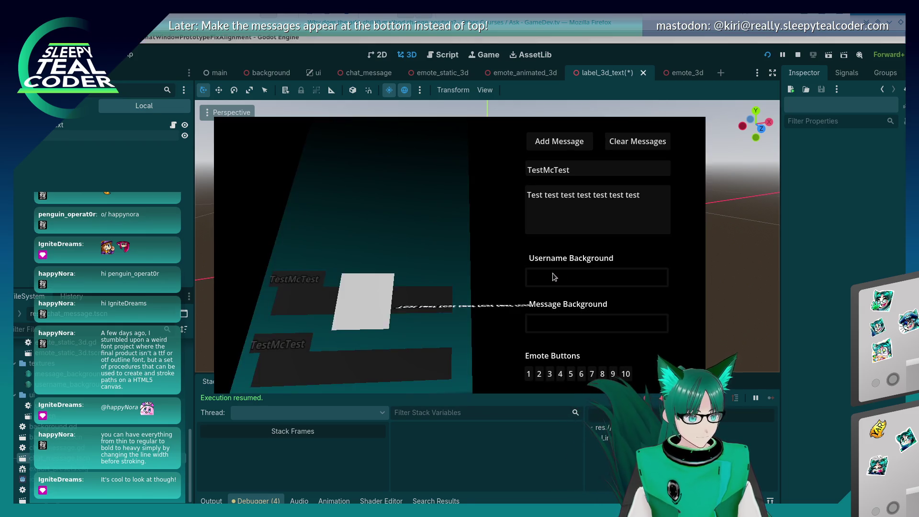
left_click(725, 195)
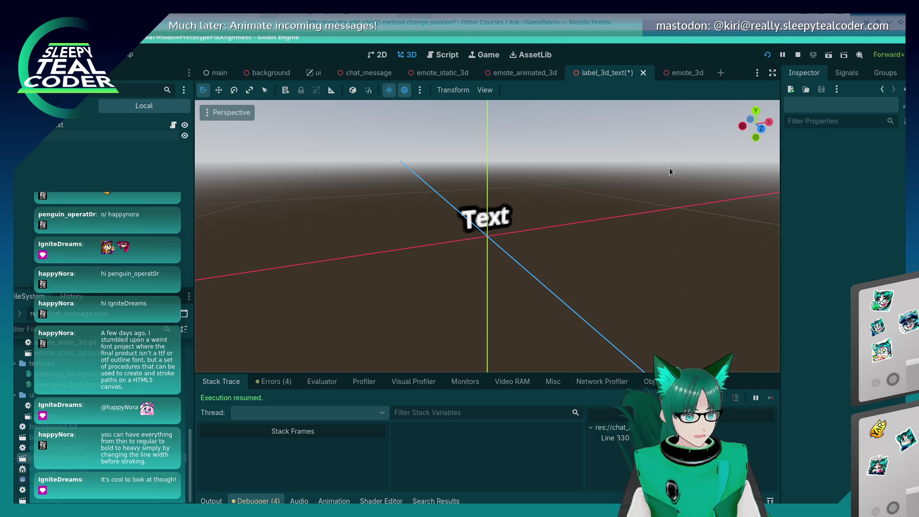
- Save the label scene and open chat_message.gd at line 143
key("ctrl+s")
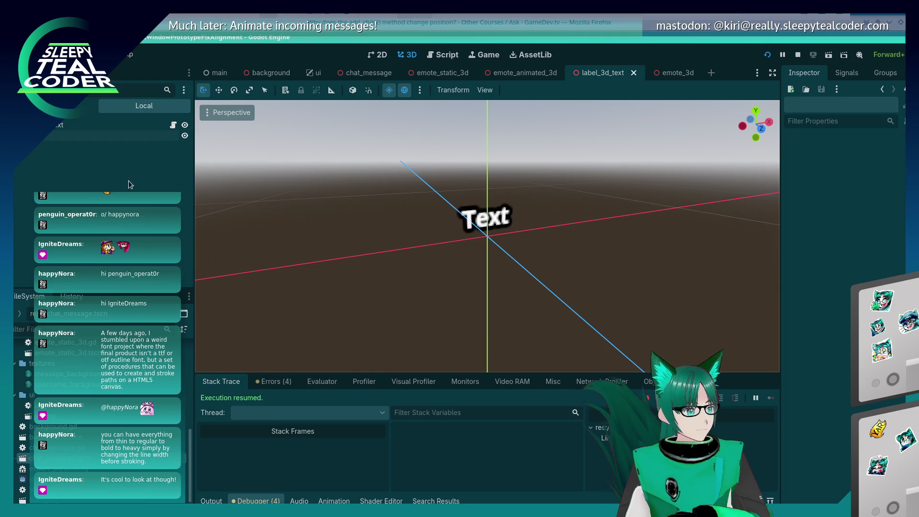
left_click(444, 56)
left_click(485, 262)
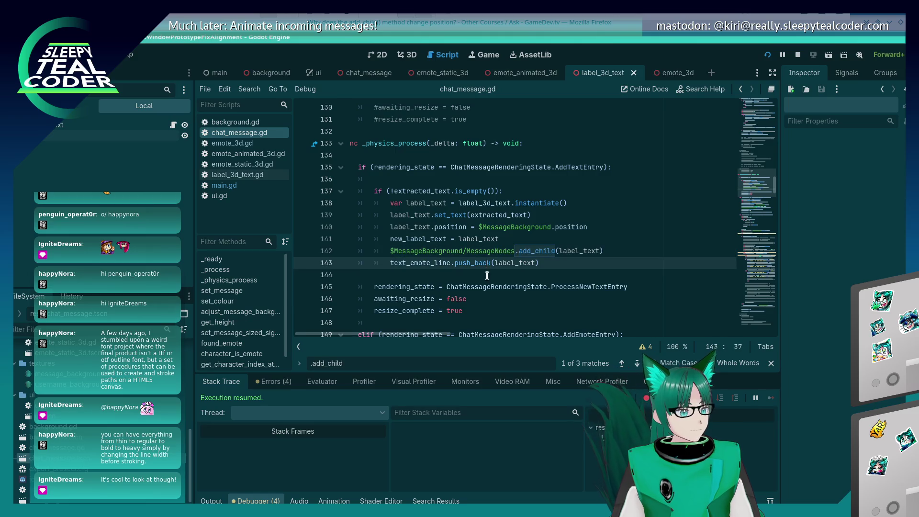
- Read down to setup_emote and select the MessageBackground/MessageNodes node path on line 382
scroll(486, 280, "down", 3)
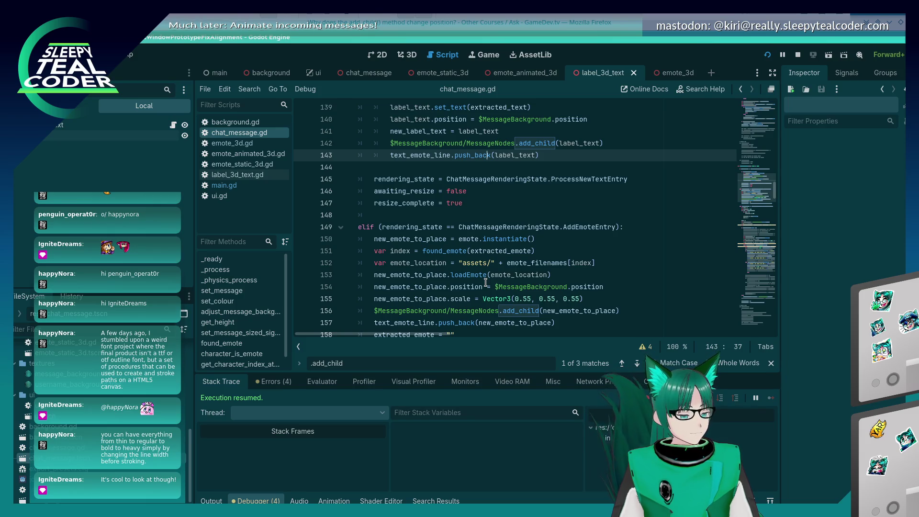
scroll(486, 283, "down", 13)
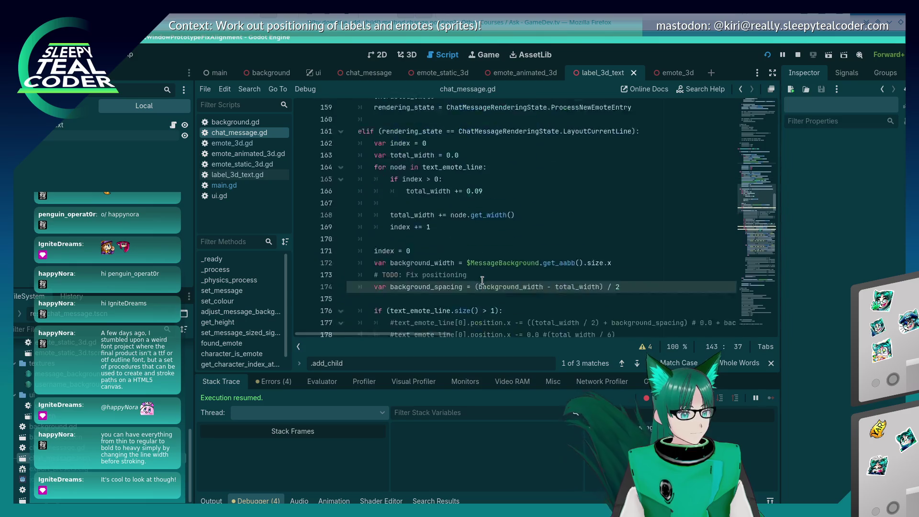
scroll(482, 280, "down", 18)
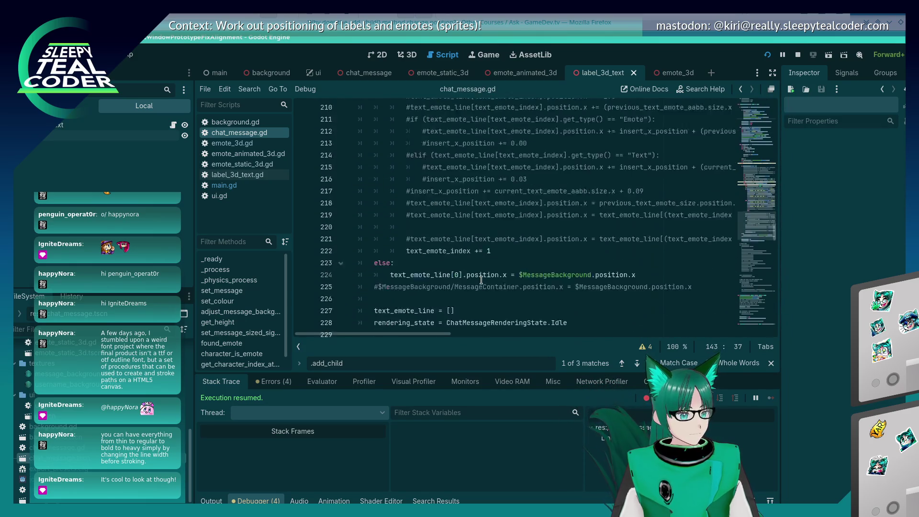
scroll(482, 280, "down", 12)
scroll(482, 280, "up", 2)
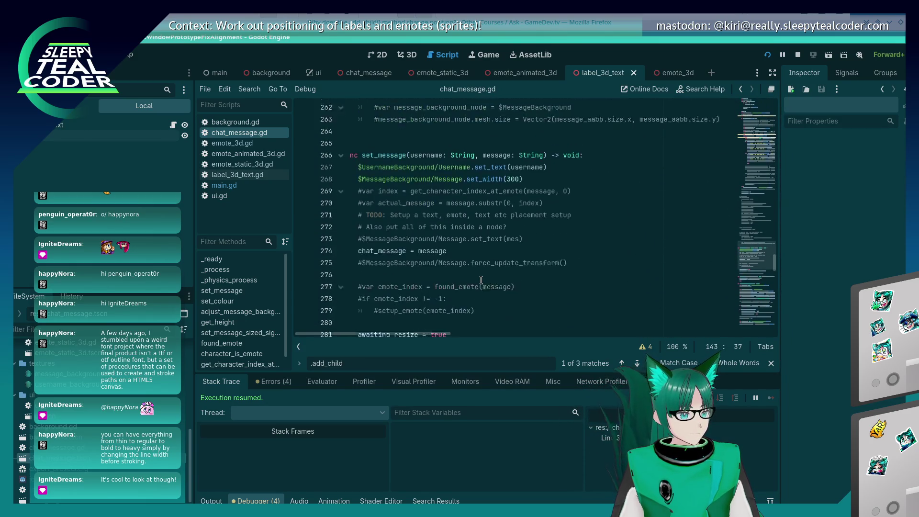
scroll(482, 280, "down", 10)
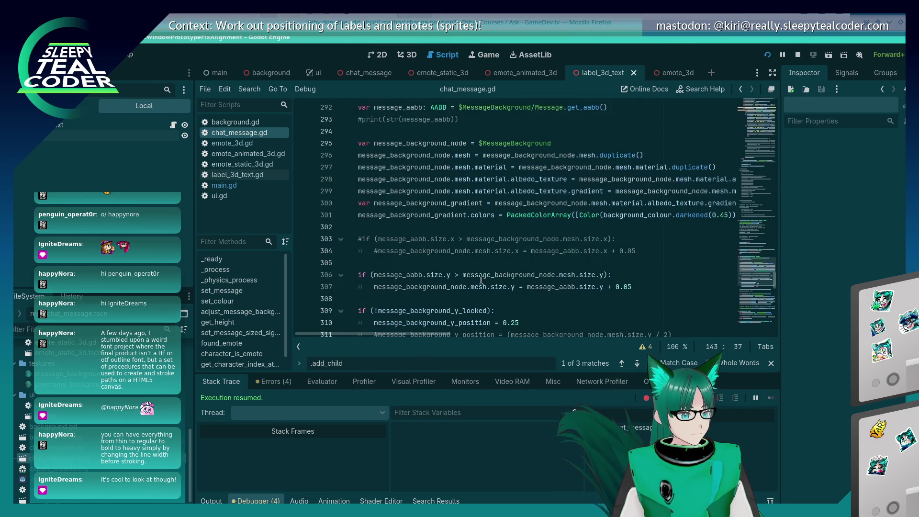
scroll(482, 280, "down", 6)
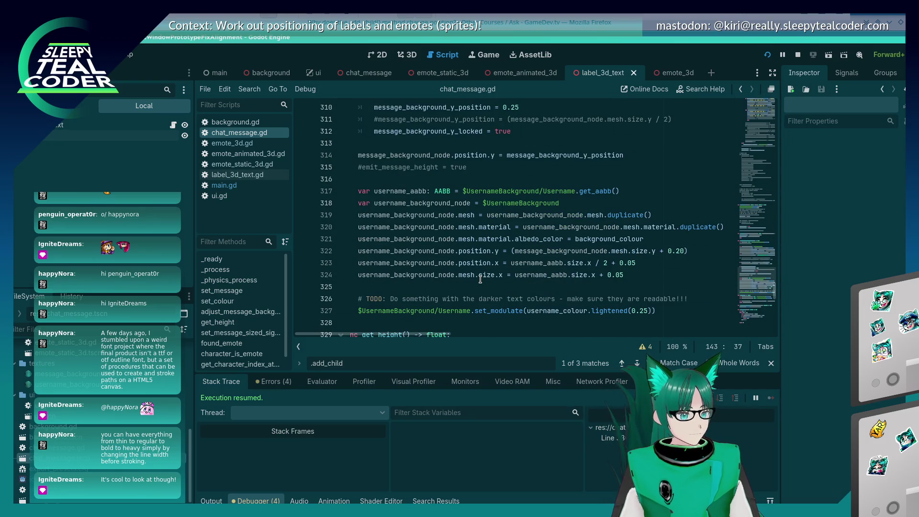
scroll(481, 280, "down", 2)
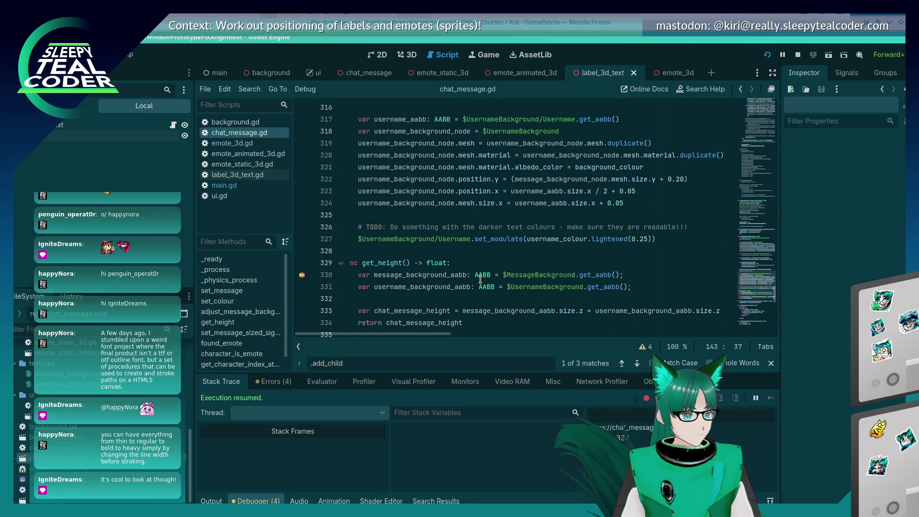
scroll(481, 280, "down", 10)
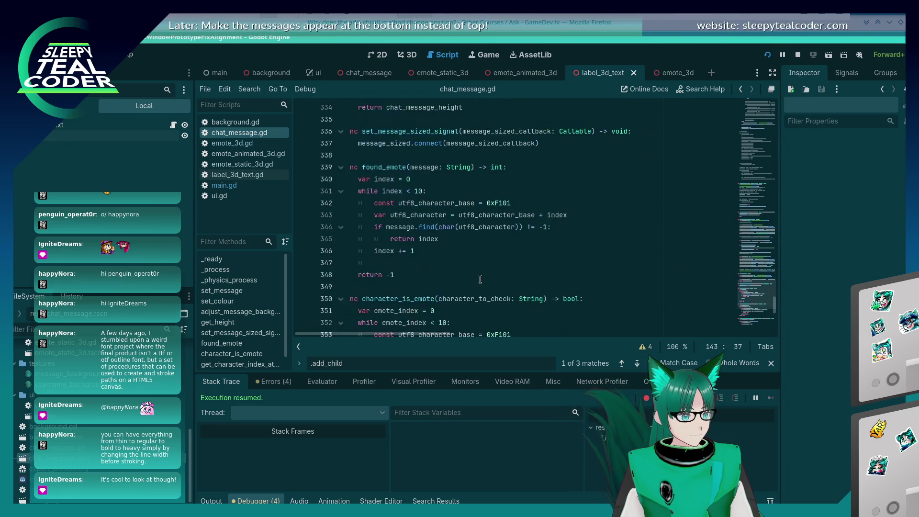
scroll(481, 280, "down", 7)
left_click_drag(483, 299, 359, 299)
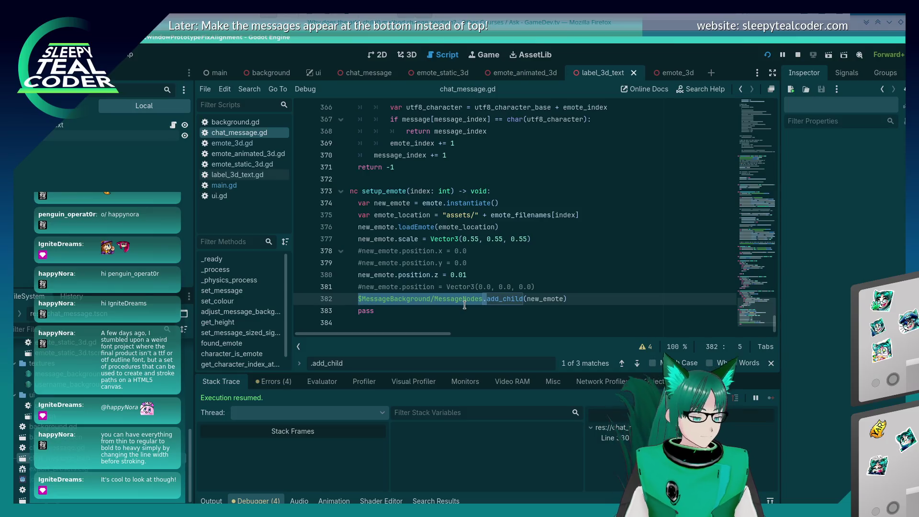
- Remove the node path before the add_child calls, including line 142, and save the script
key("Delete")
key("Delete")
key("ctrl+f")
type("add_c")
key("Return")
key("Escape")
key("Home")
key("Delete")
key("Delete")
key("Delete")
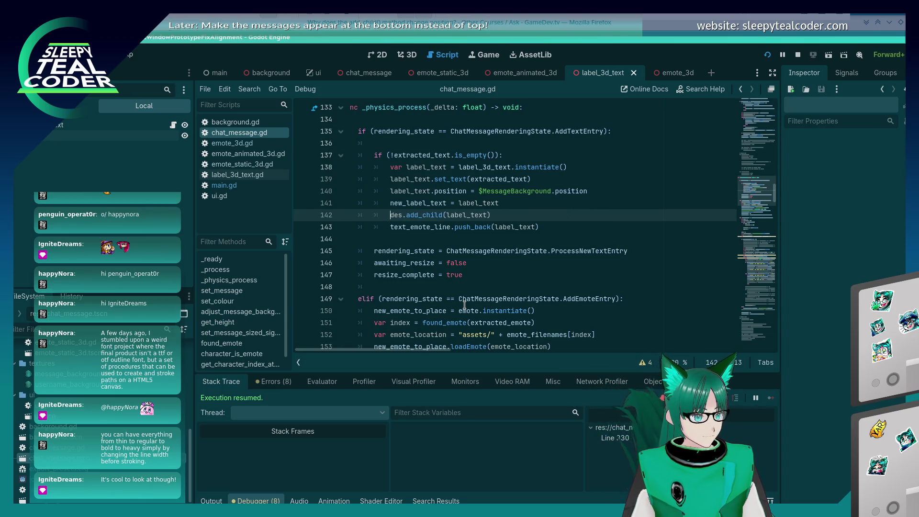
key("Delete")
key("Delete")
key("ctrl+f")
type("add_child")
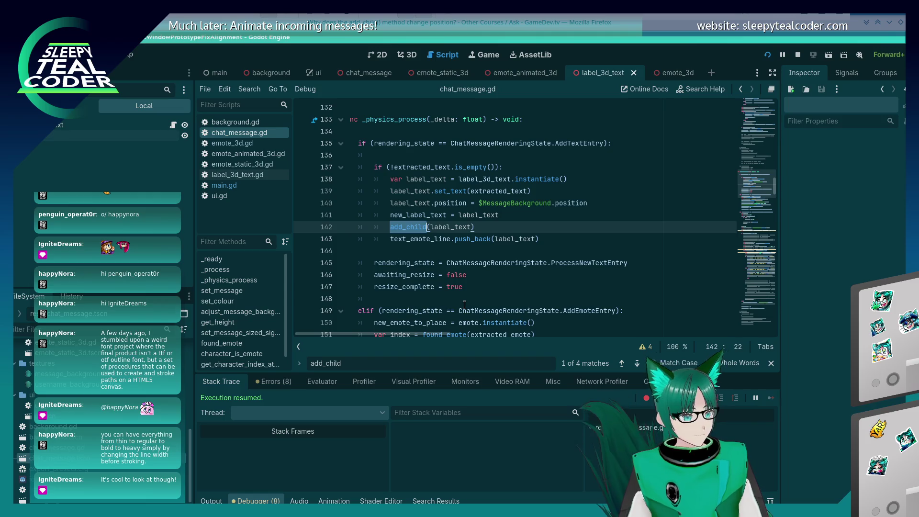
key("ctrl+s")
- Stop the game, then relaunch it from the label_3d_text scene, continuing past breakpoints
key("alt+Tab")
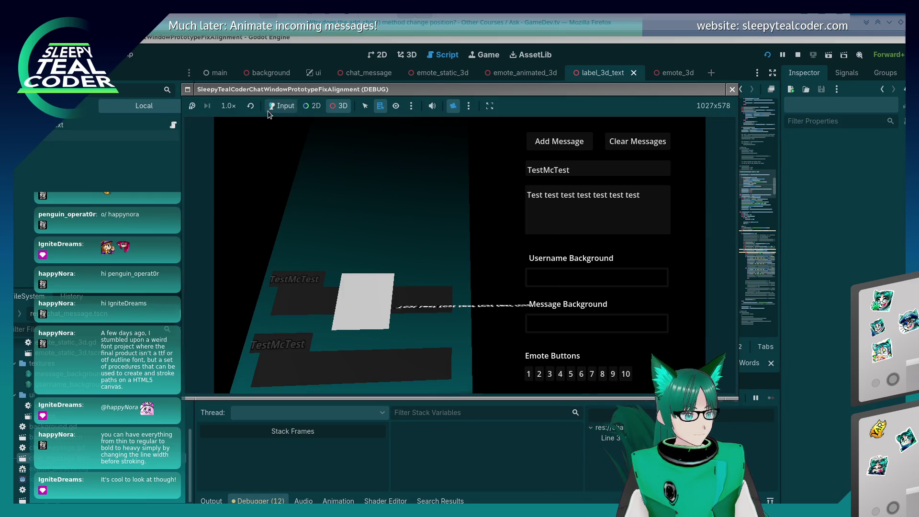
left_click(551, 145)
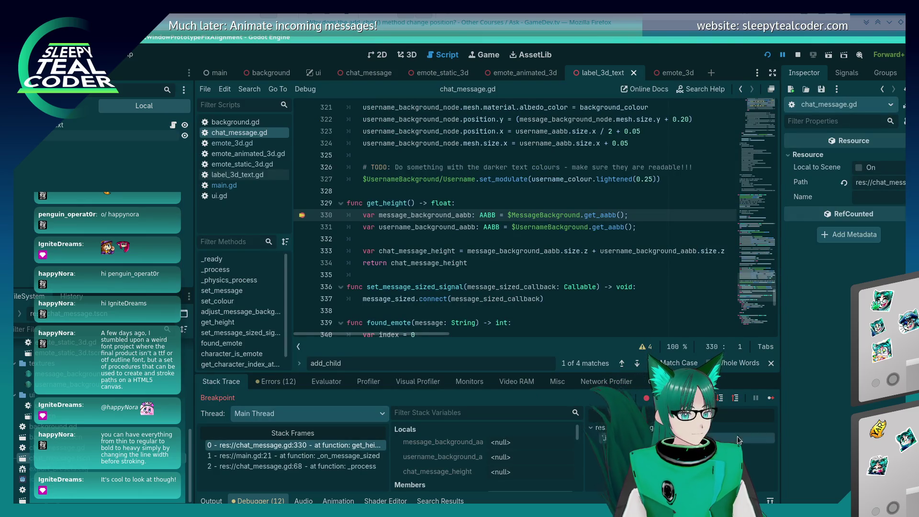
left_click(771, 398)
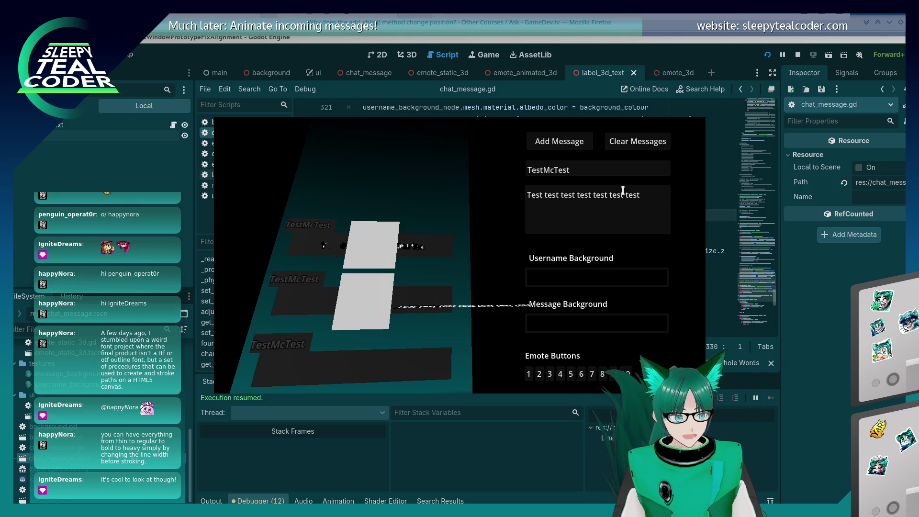
left_click(799, 56)
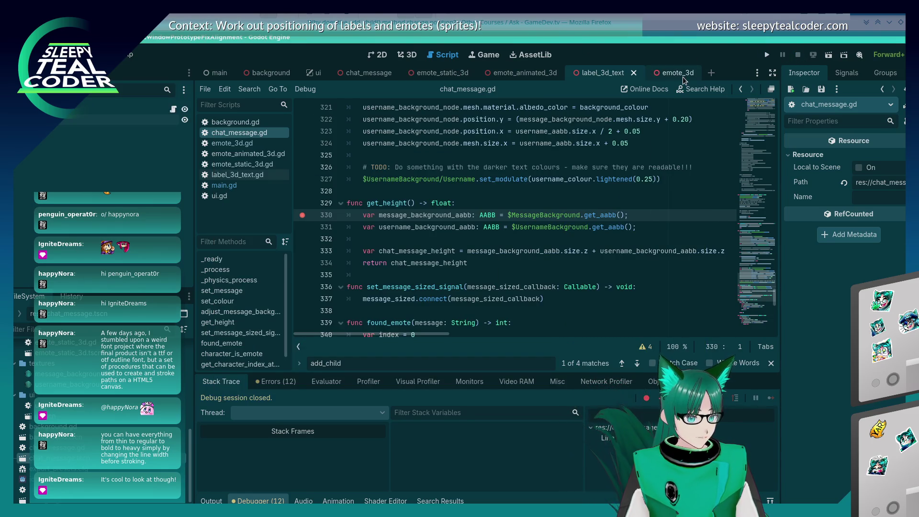
left_click(385, 76)
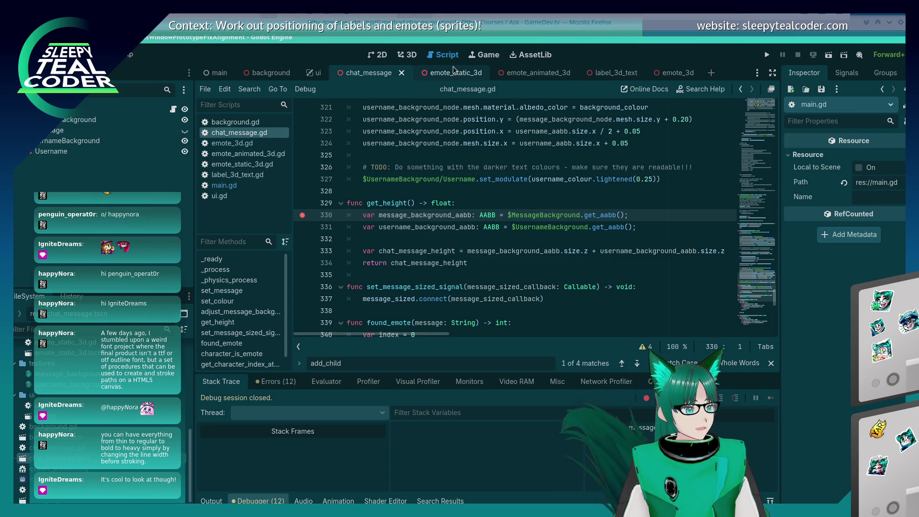
left_click(612, 77)
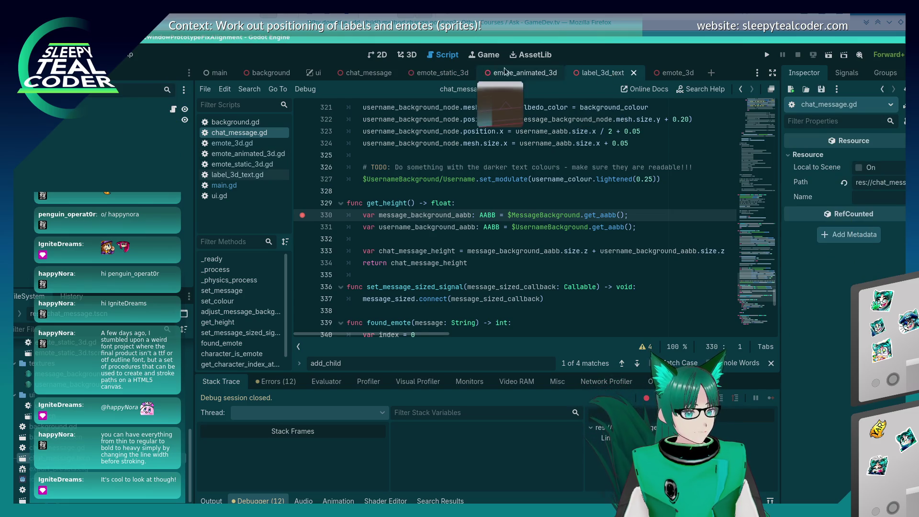
left_click(768, 55)
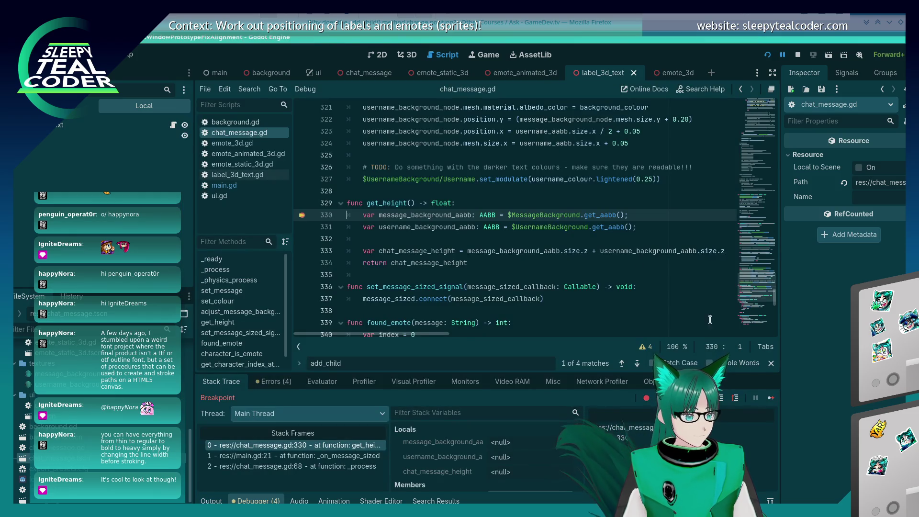
left_click(771, 399)
left_click(771, 398)
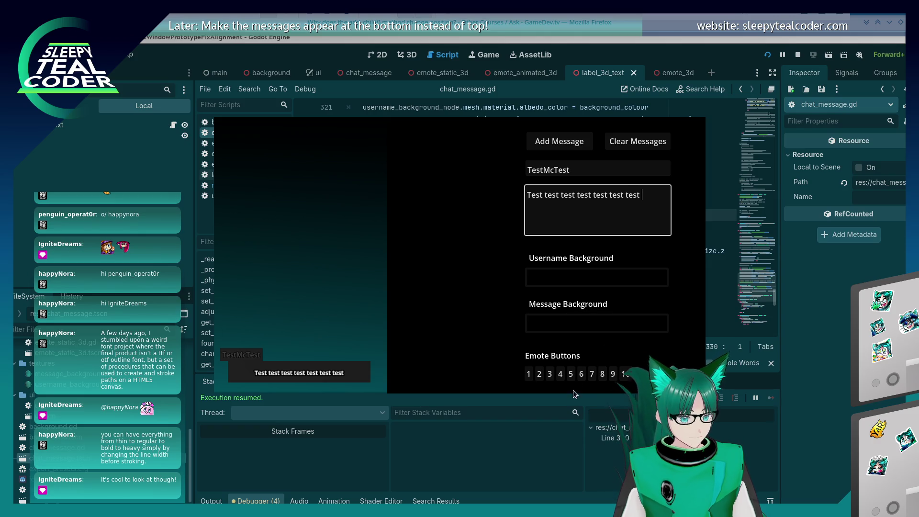
- Post a message with emote 3, continuing to the add_child null error on line 156
left_click(549, 379)
left_click(646, 203)
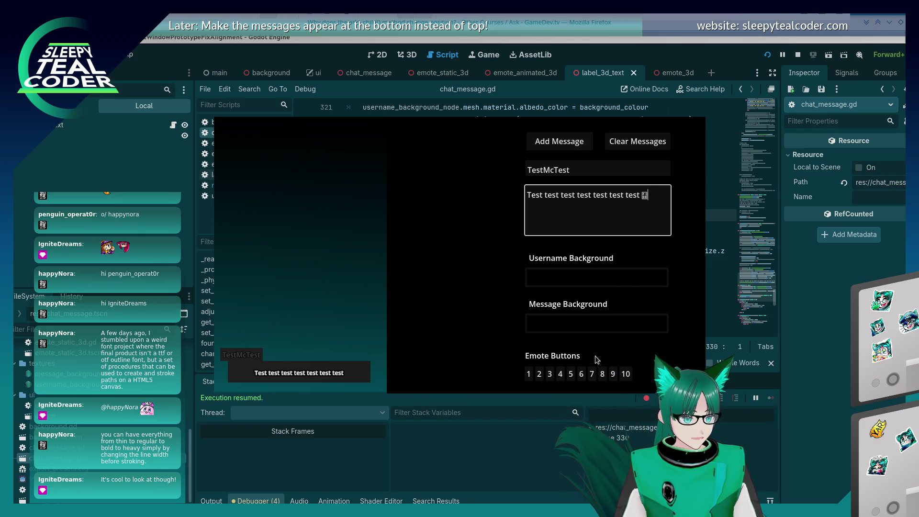
left_click(560, 141)
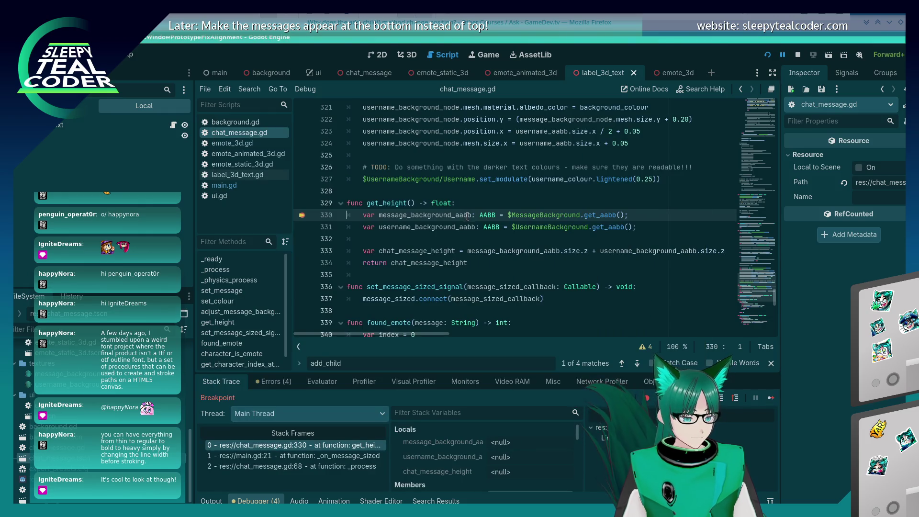
left_click(770, 398)
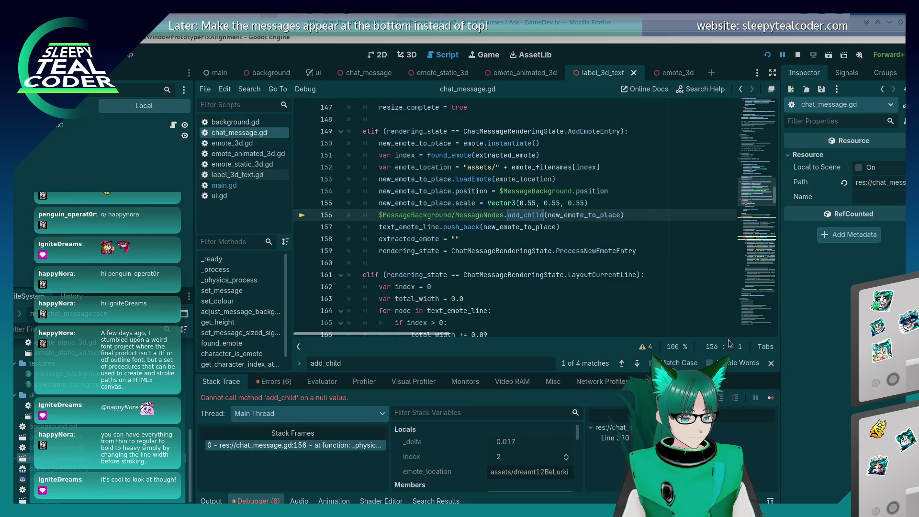
left_click(772, 398)
left_click(771, 399)
left_click(771, 398)
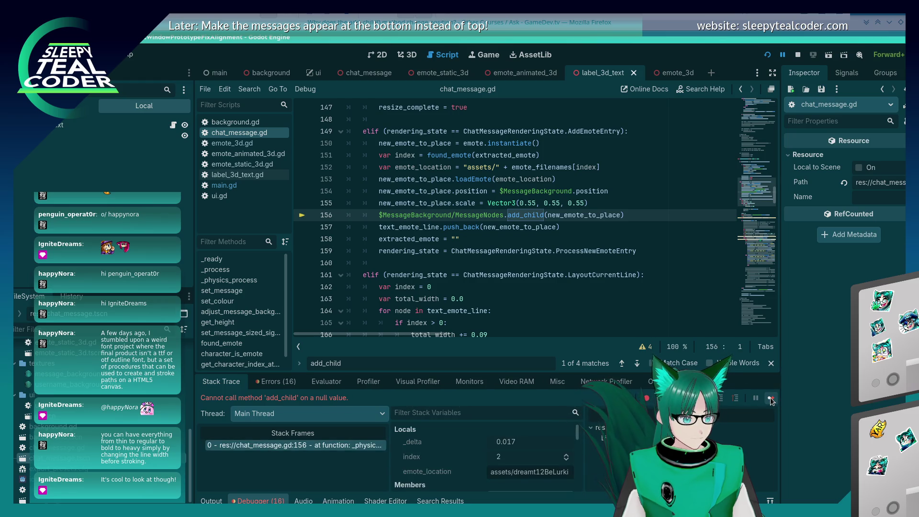
left_click(509, 215)
key("BackSpace")
key("BackSpace")
key("BackSpace")
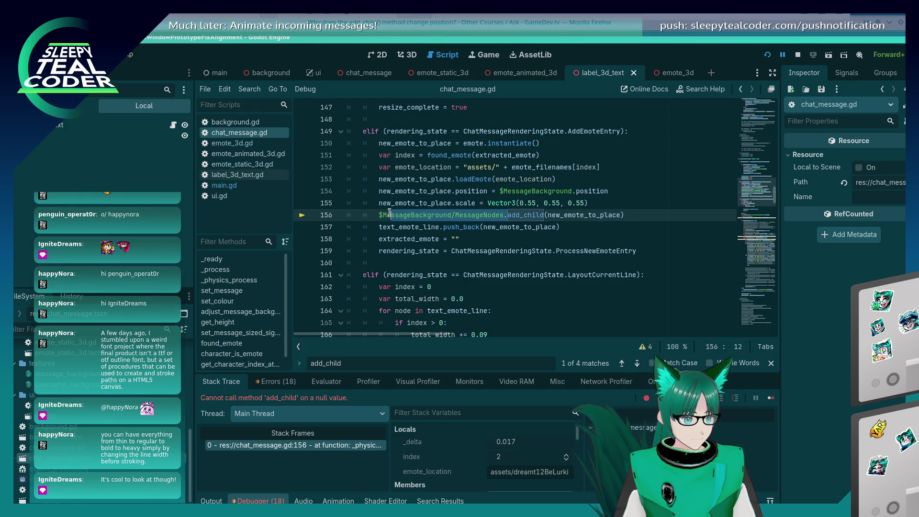
- Save the line 156 add_child fix and restart the game
key("ctrl+s")
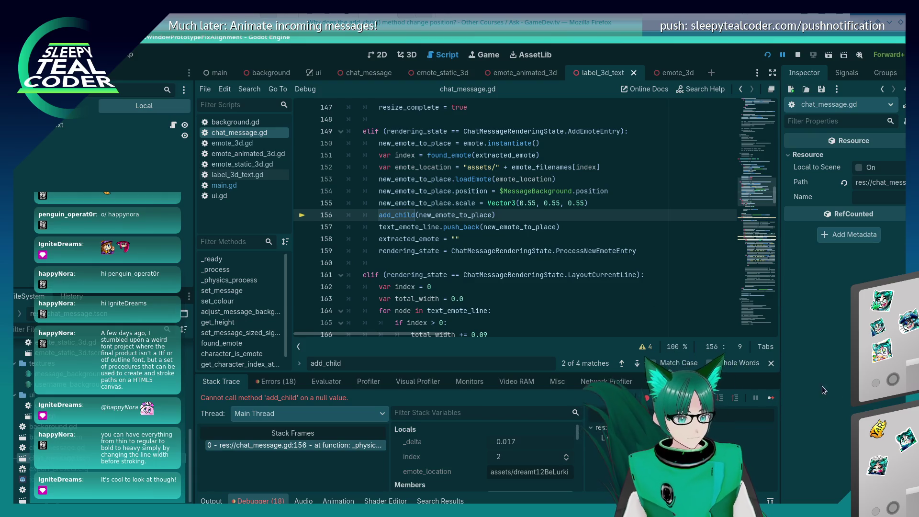
left_click(767, 399)
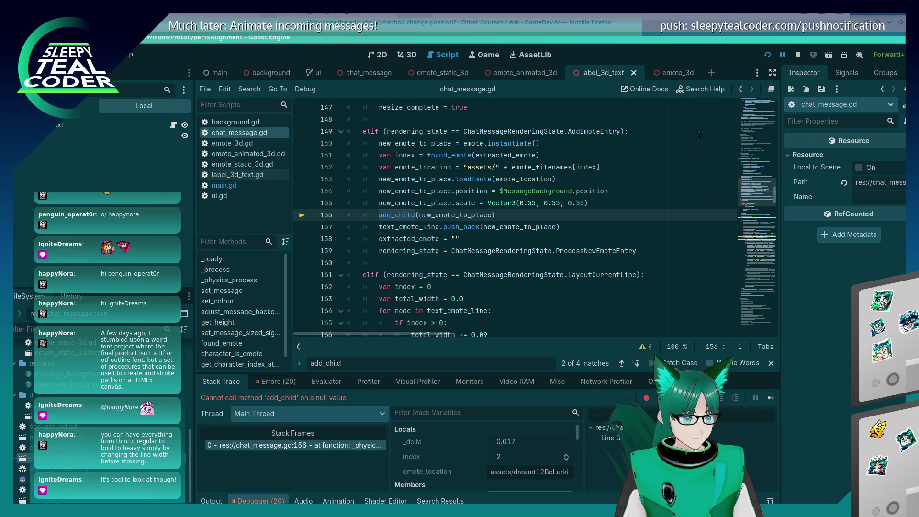
left_click(768, 54)
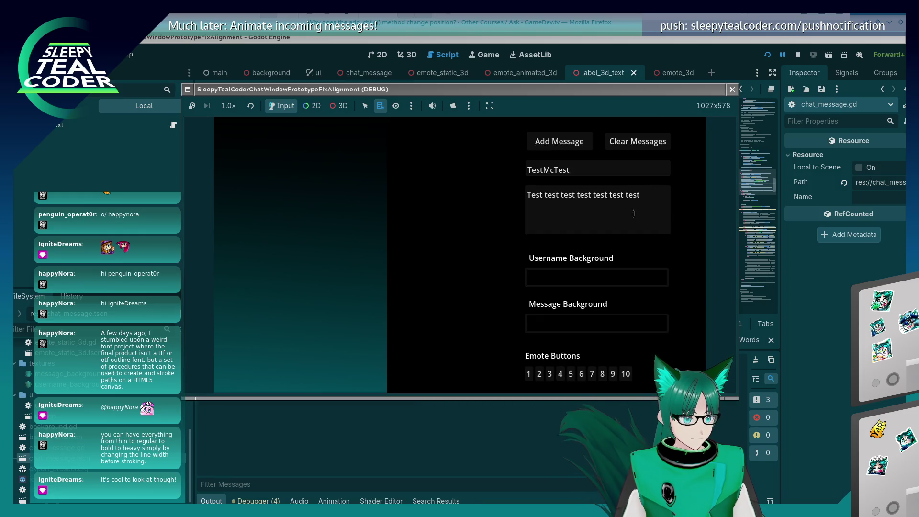
- Post a test message with several emote 3 sprites and resume past the breakpoint
left_click(633, 214)
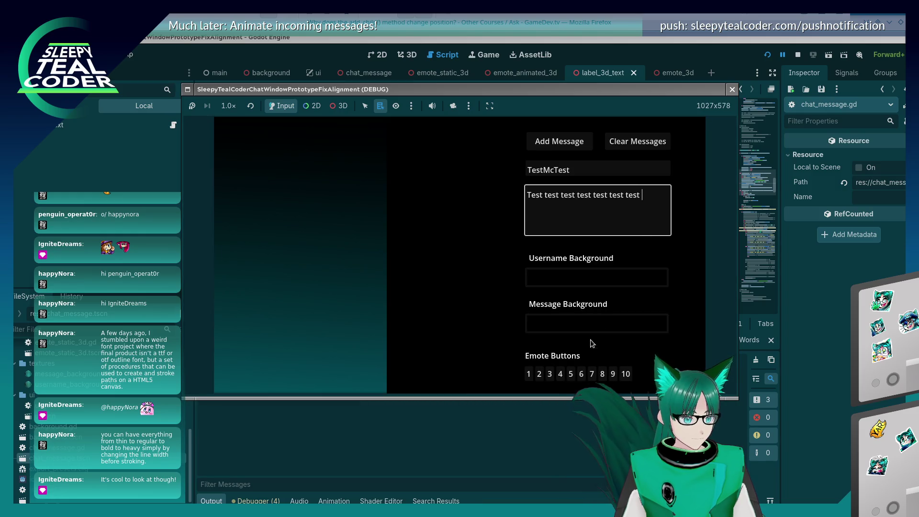
left_click(550, 375)
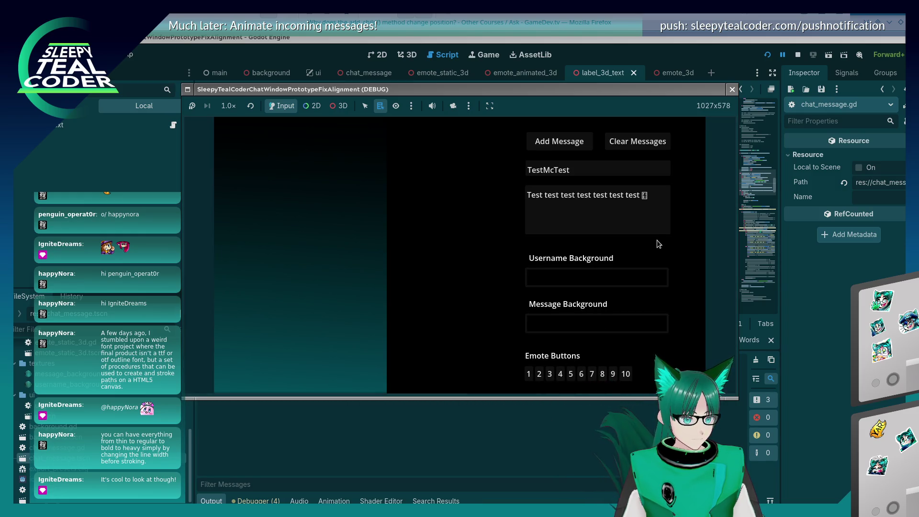
left_click(660, 231)
left_click(550, 378)
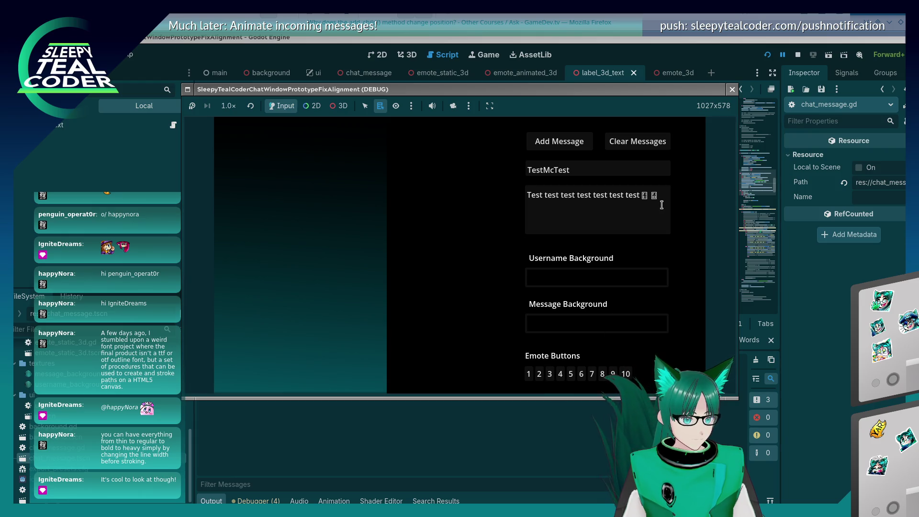
left_click(551, 376)
left_click(571, 378)
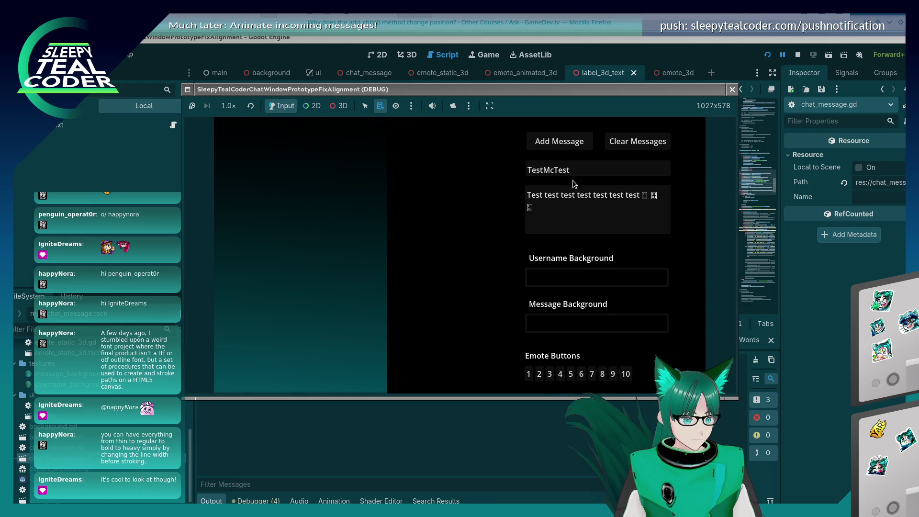
left_click(556, 142)
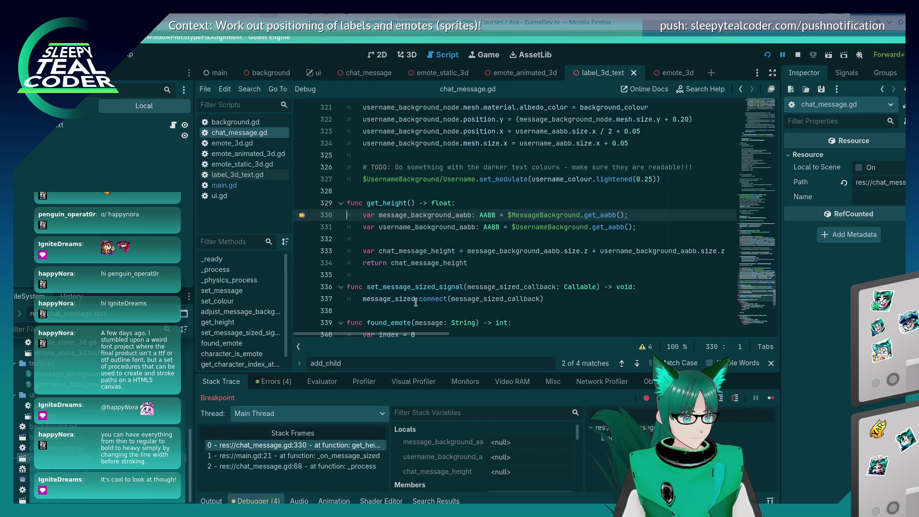
left_click(765, 397)
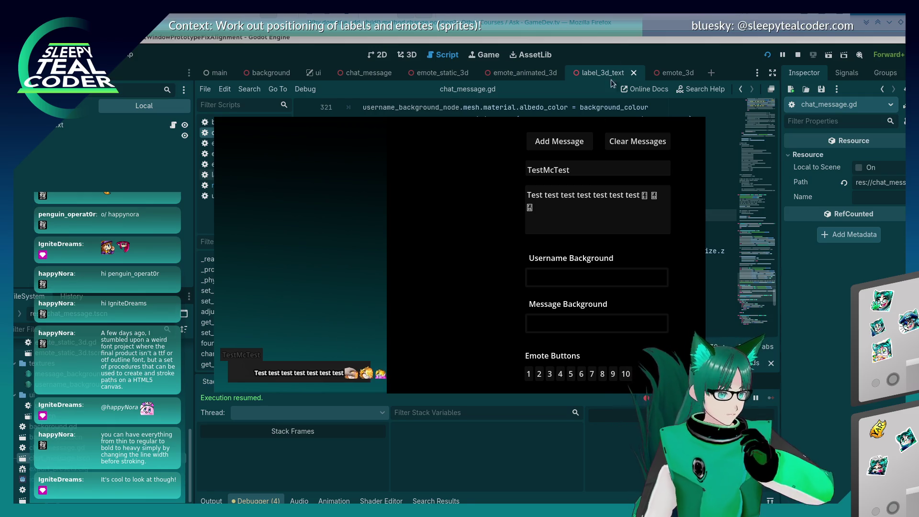
left_click(611, 44)
left_click(529, 250)
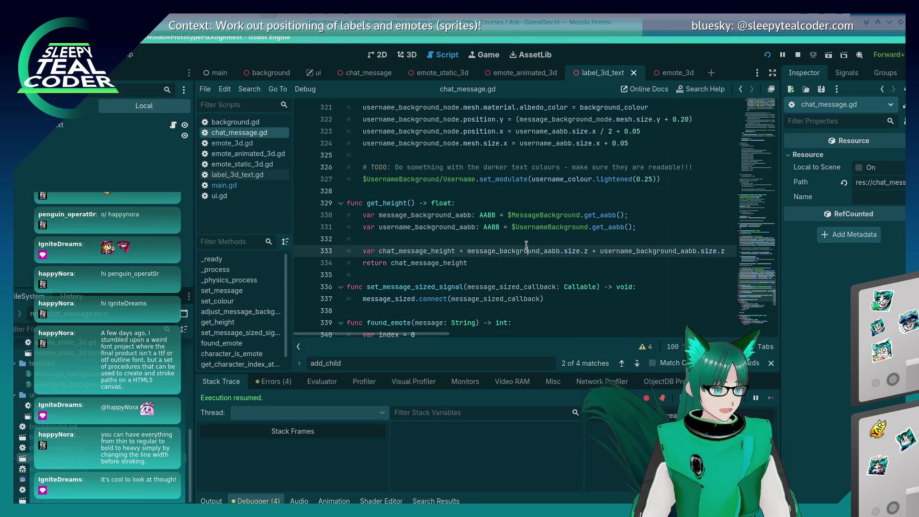
scroll(520, 218, "up", 20)
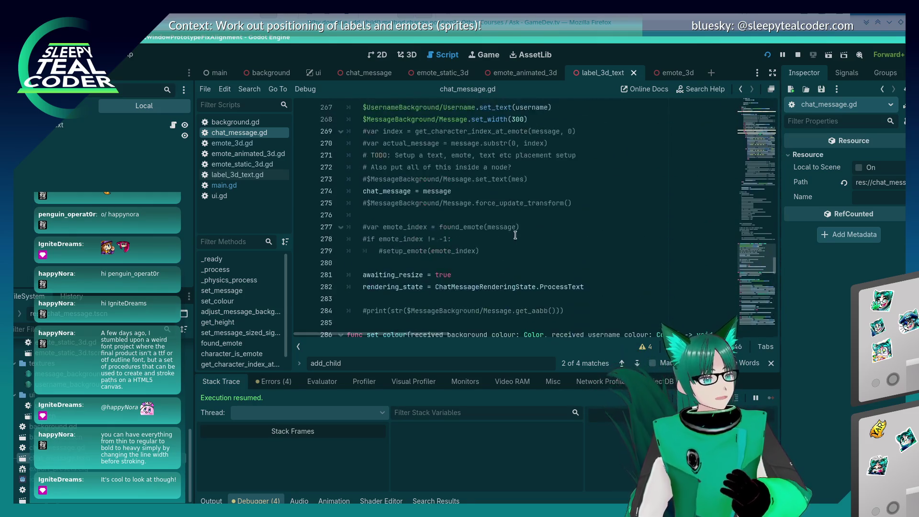
scroll(513, 240, "up", 20)
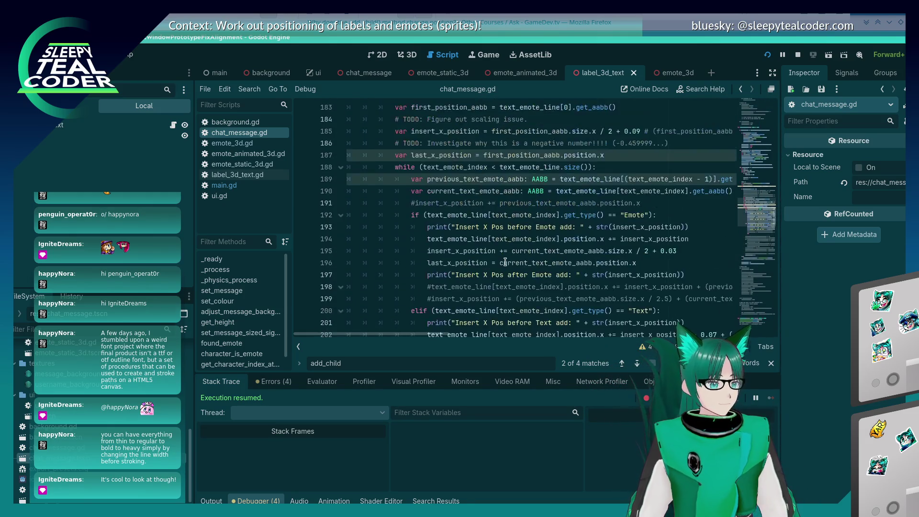
scroll(505, 263, "down", 3)
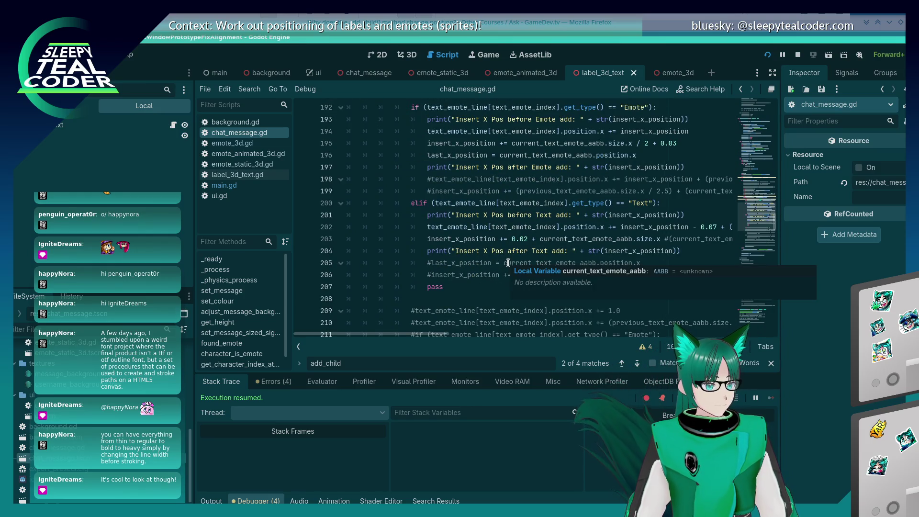
left_click(495, 287)
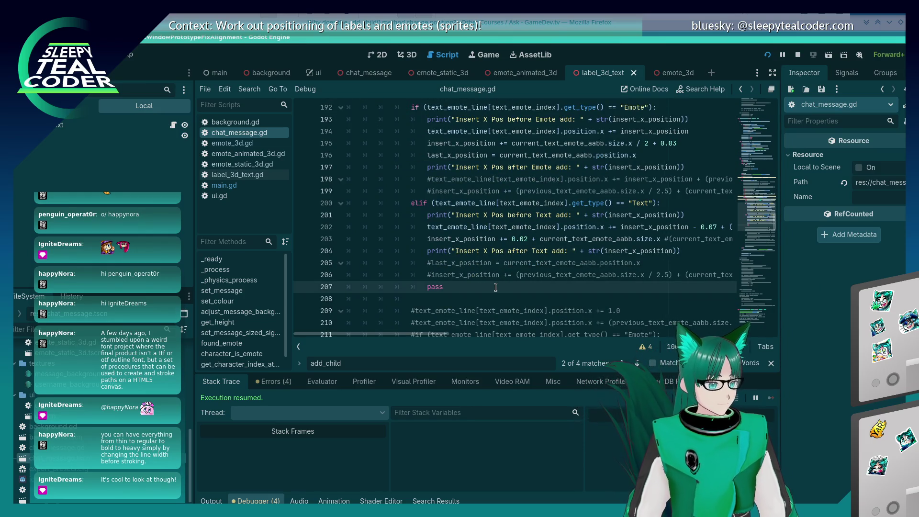
scroll(499, 282, "up", 6)
scroll(502, 272, "up", 7)
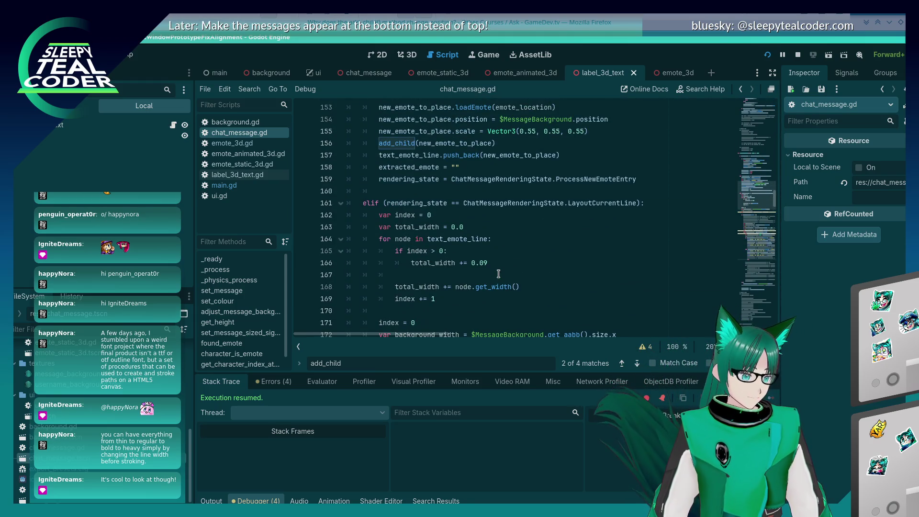
scroll(499, 274, "down", 4)
scroll(499, 274, "down", 4)
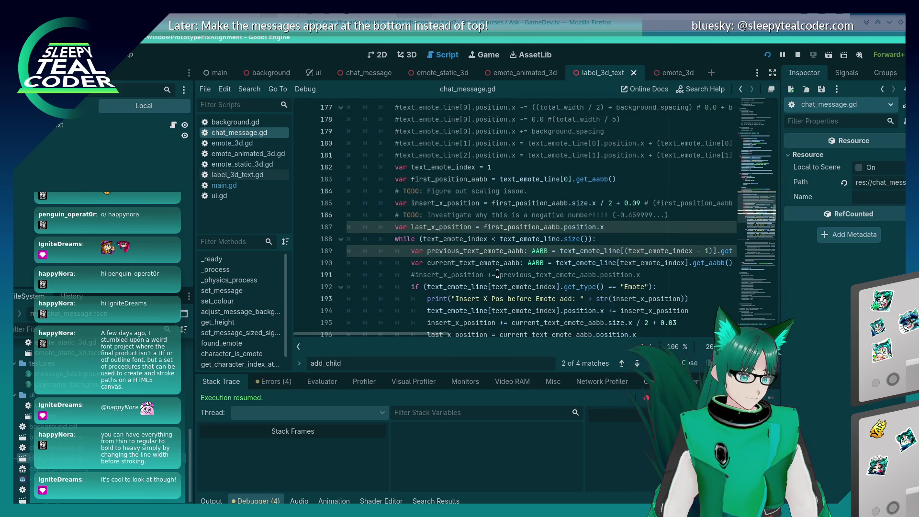
scroll(497, 274, "down", 4)
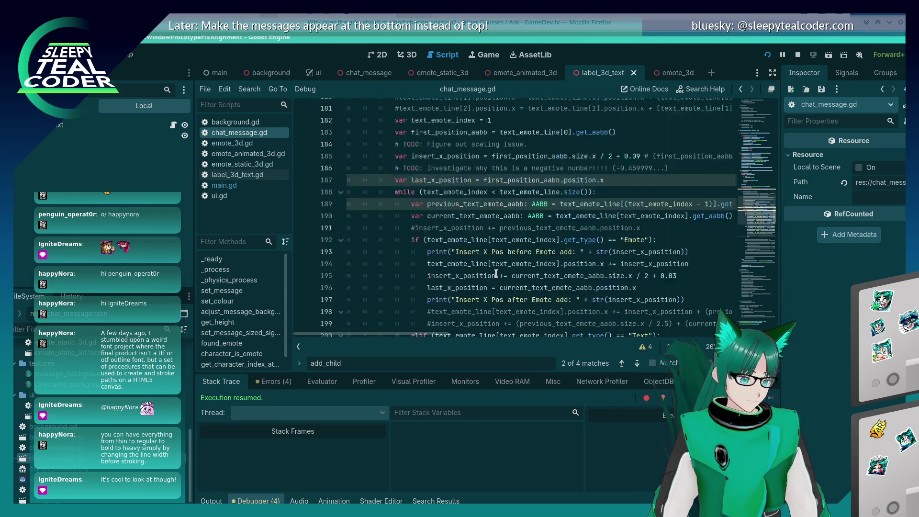
scroll(495, 272, "up", 4)
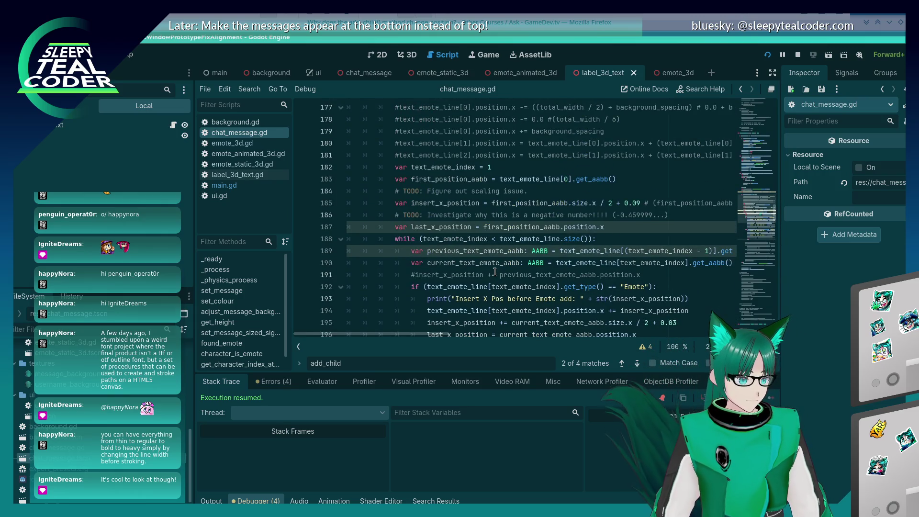
left_click(542, 238)
triple_click(606, 235)
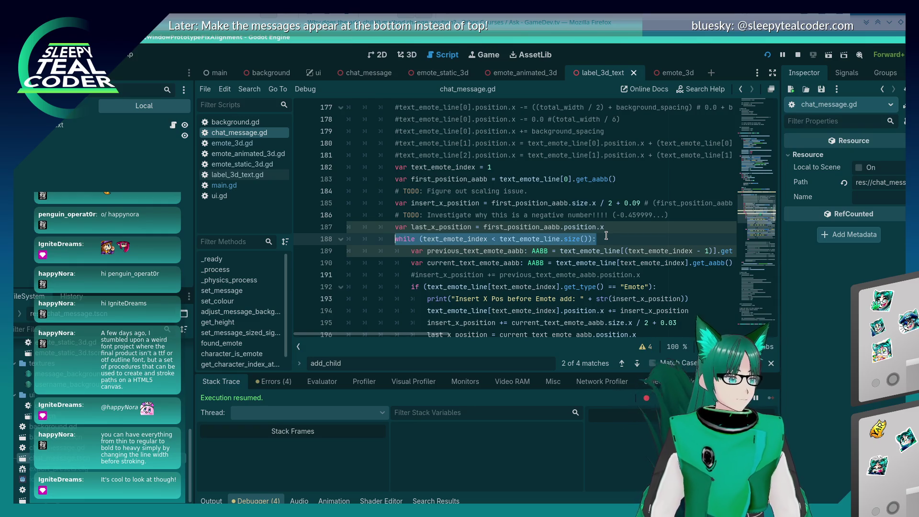
scroll(606, 235, "down", 10)
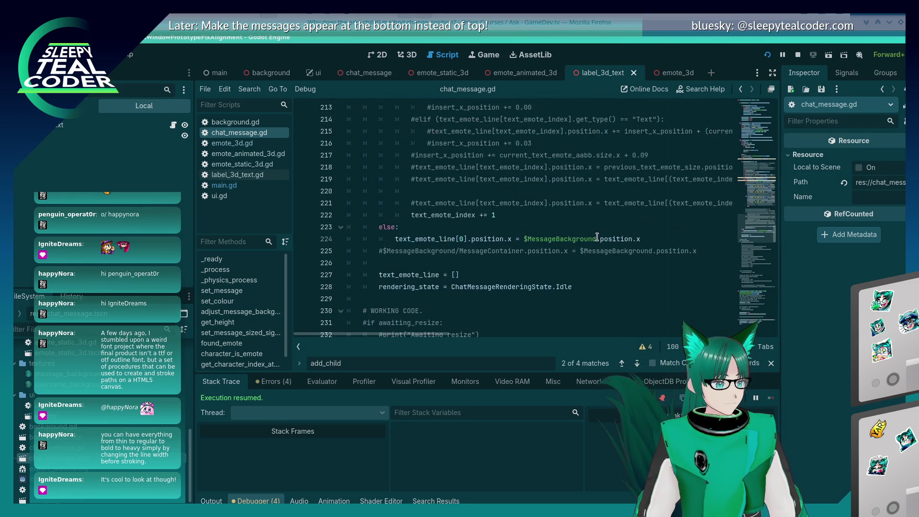
scroll(592, 254, "up", 2)
left_click(482, 191)
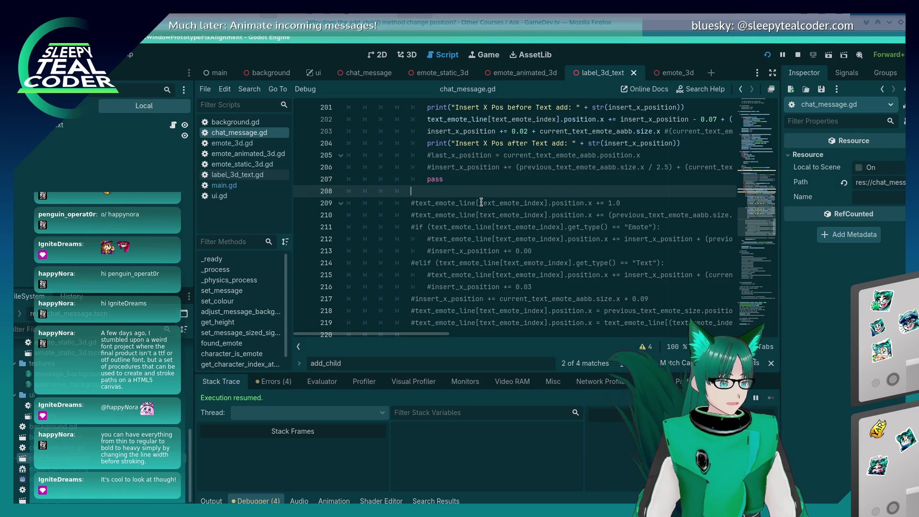
scroll(483, 211, "up", 11)
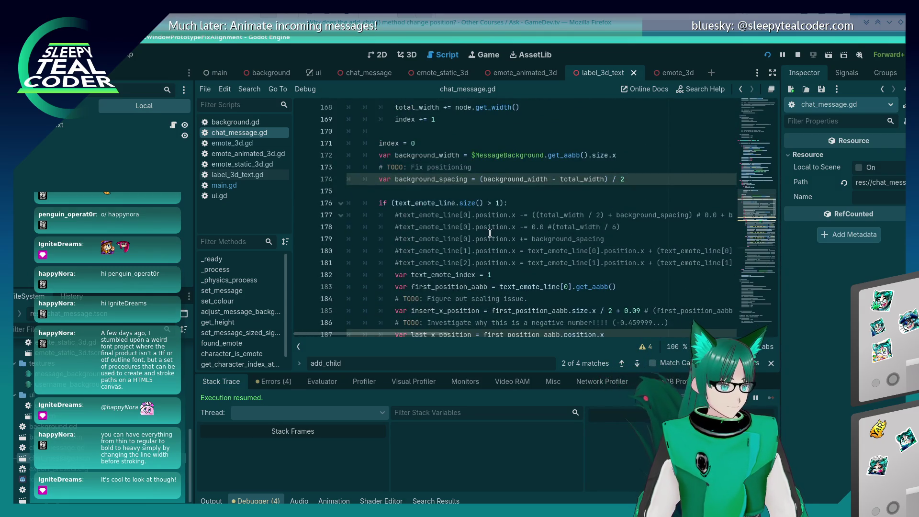
scroll(490, 233, "down", 6)
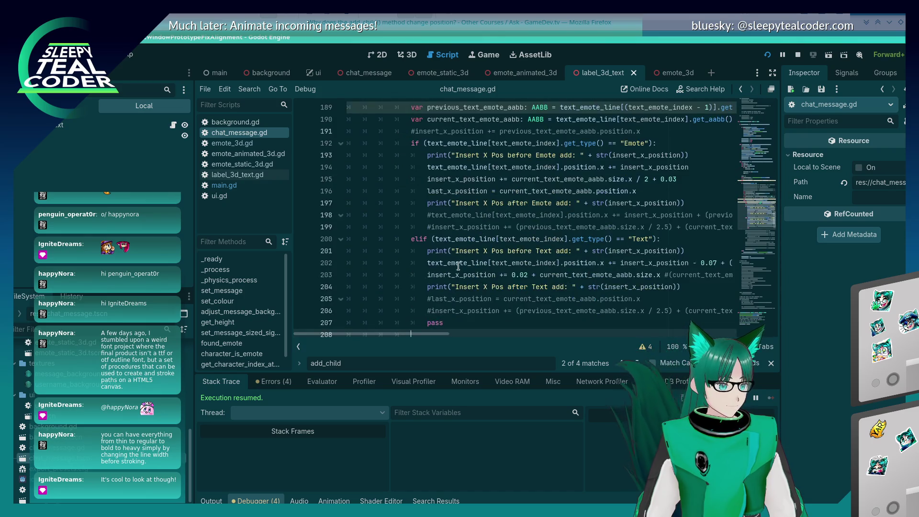
scroll(452, 280, "up", 6)
scroll(450, 292, "down", 9)
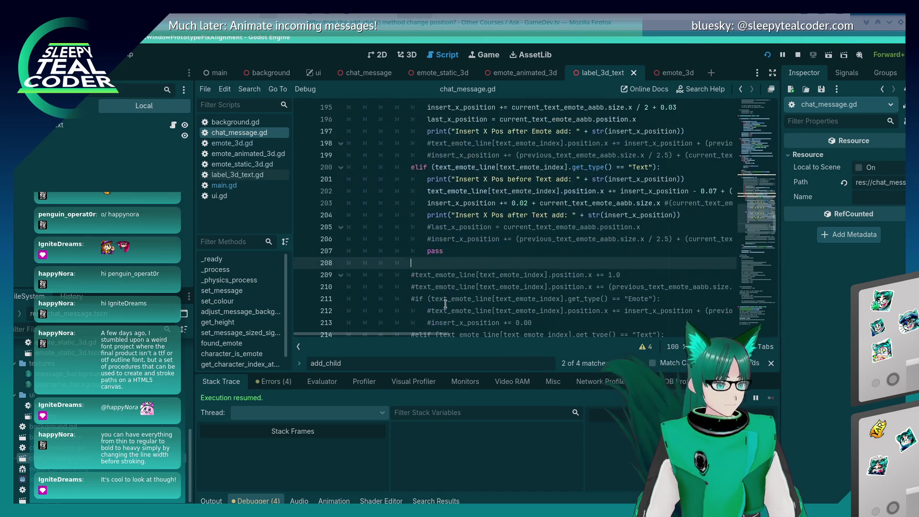
- Add a 'while (text_emote_index < text_emote_line.size()):' loop and paste the element reference into its body
key("Return")
key("Return")
key("Up")
type("while (text_emote_index < text_emote_line.size()):")
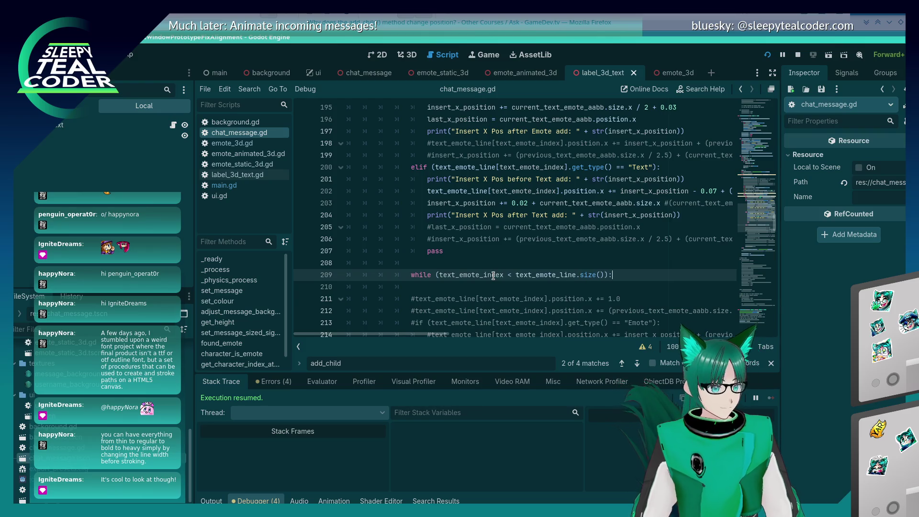
key("Return")
key("BackSpace")
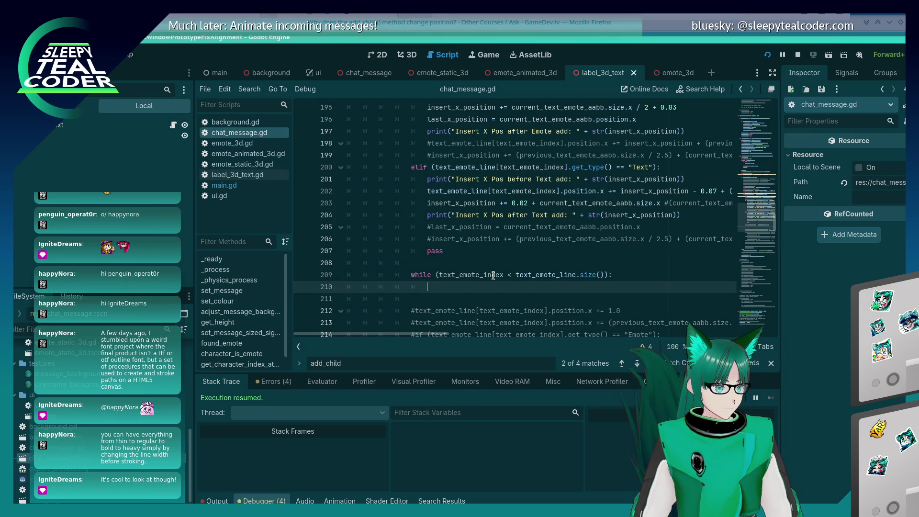
left_click(563, 191)
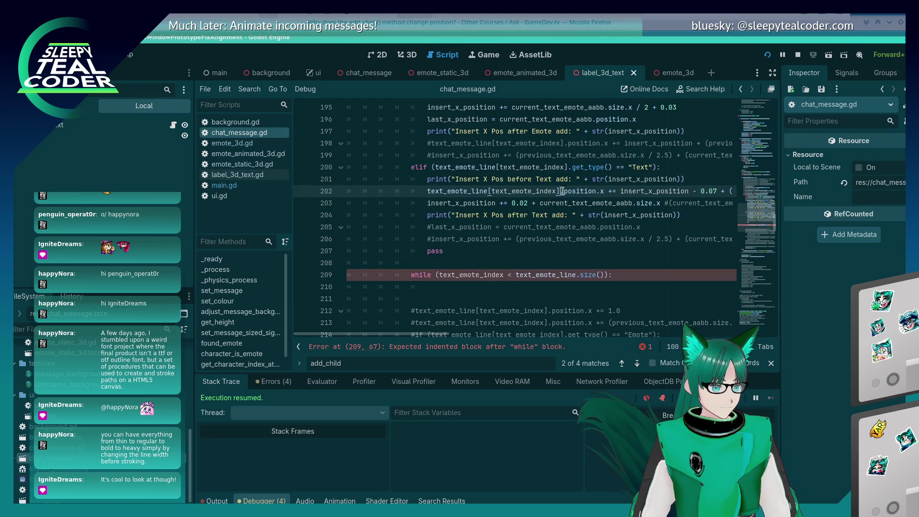
left_click(655, 287)
type("text_emote_line[text_emote_index]")
- Initialize text_emote_index above the loop and start a position assignment in its body
key("Up")
key("Up")
key("Return")
type("tex")
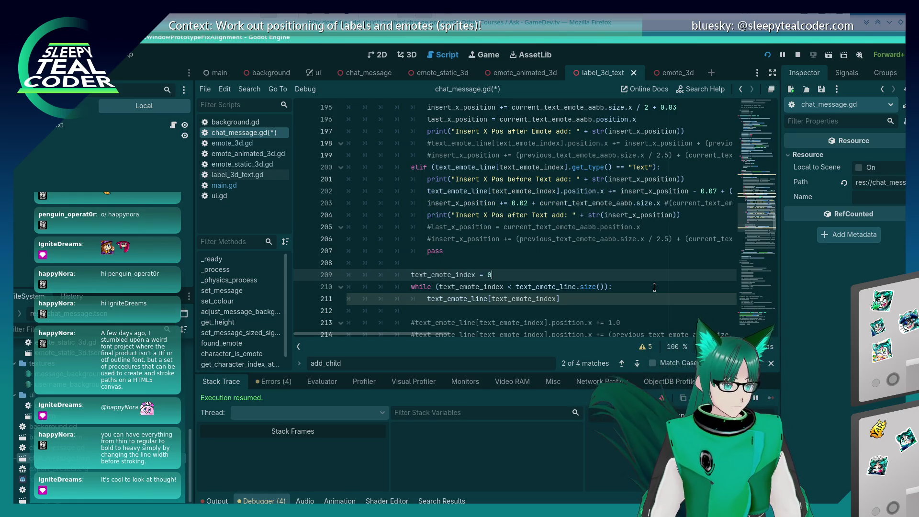
key("Down")
key("Down")
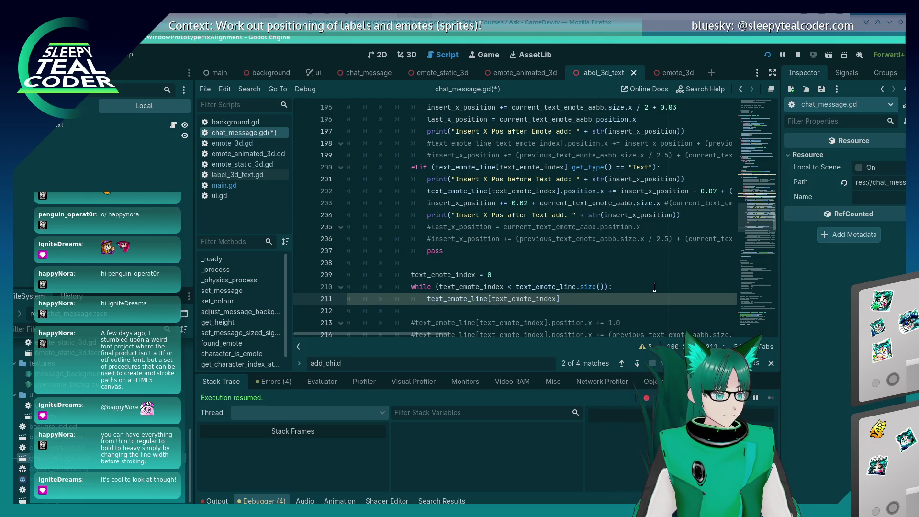
type(".")
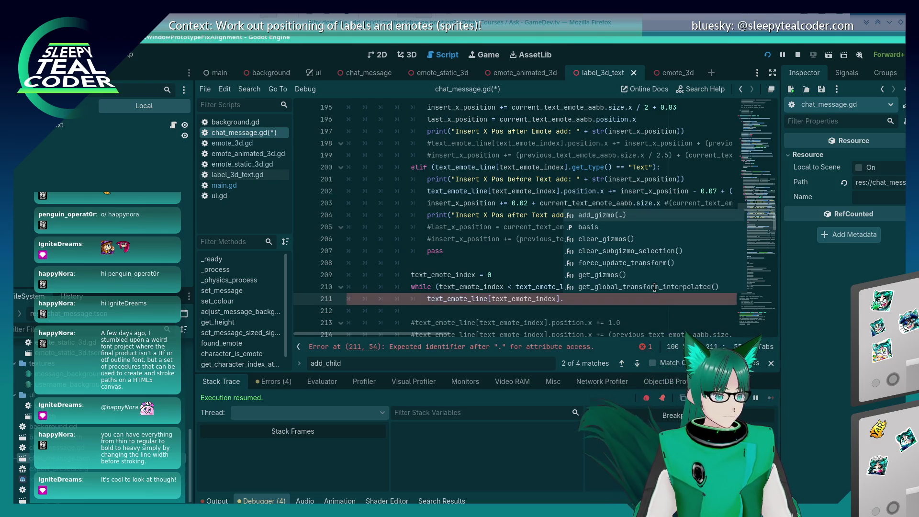
type("posit")
key("Return")
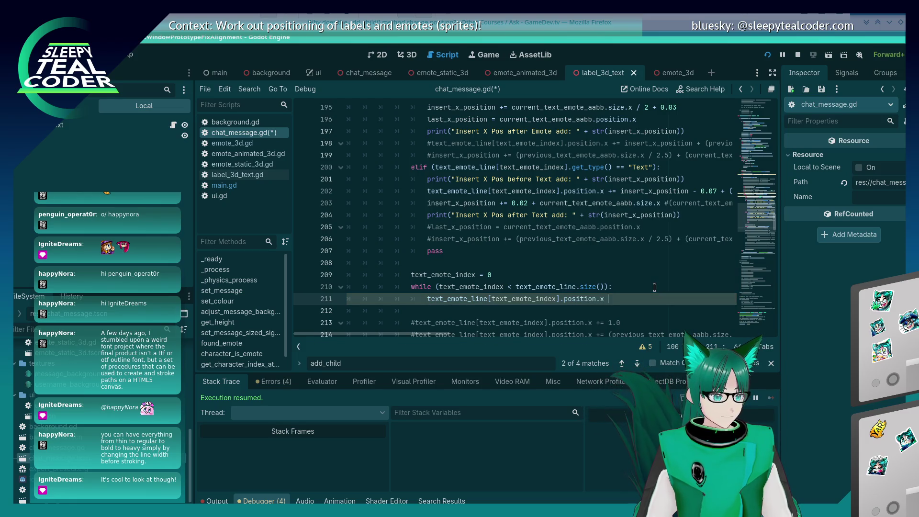
type("=")
key("ctrl+s")
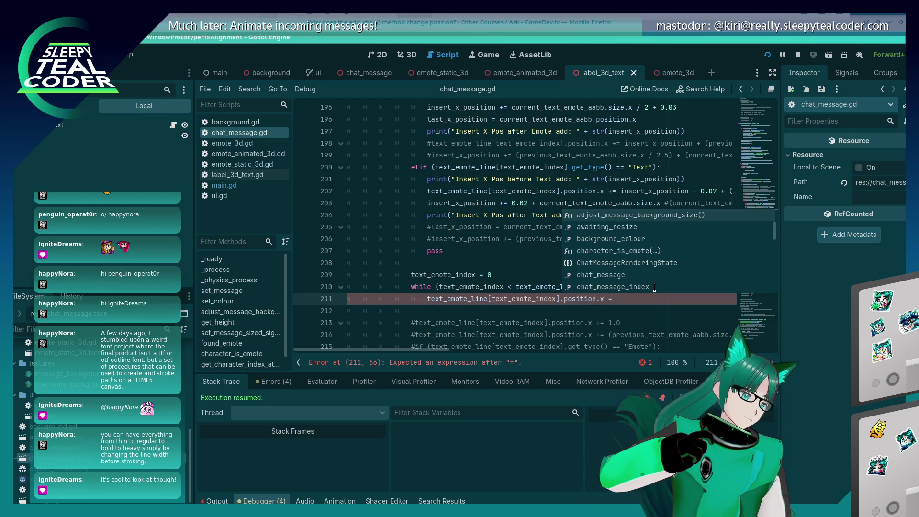
- Complete the loop body's assignment with insert_x_position and save
left_click(478, 243)
left_click(474, 262)
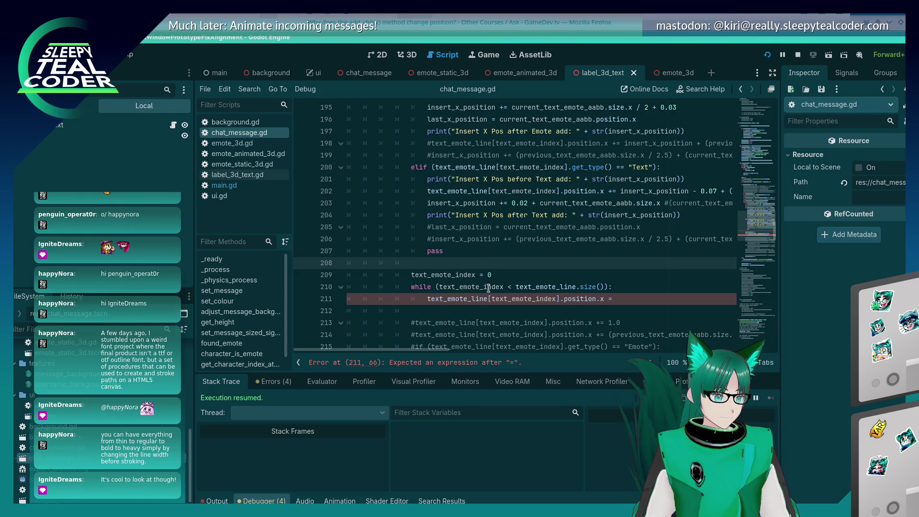
left_click(623, 300)
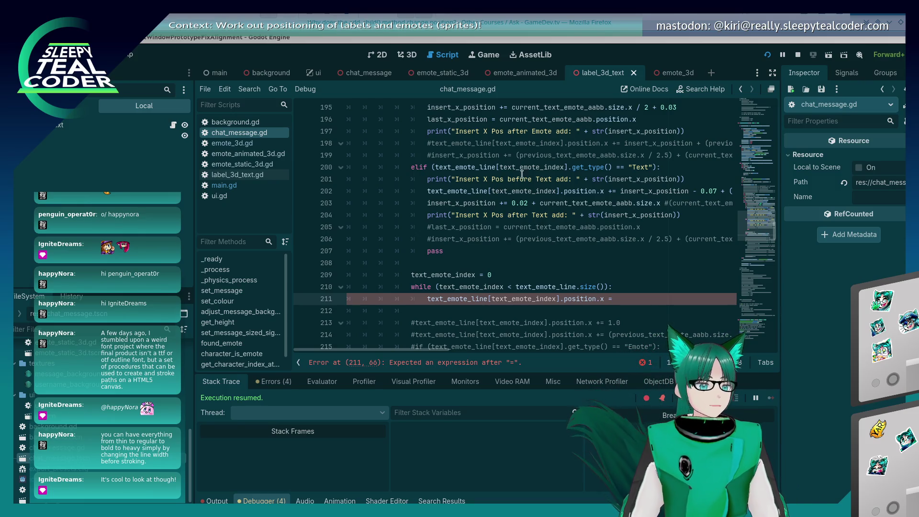
scroll(473, 240, "down", 2)
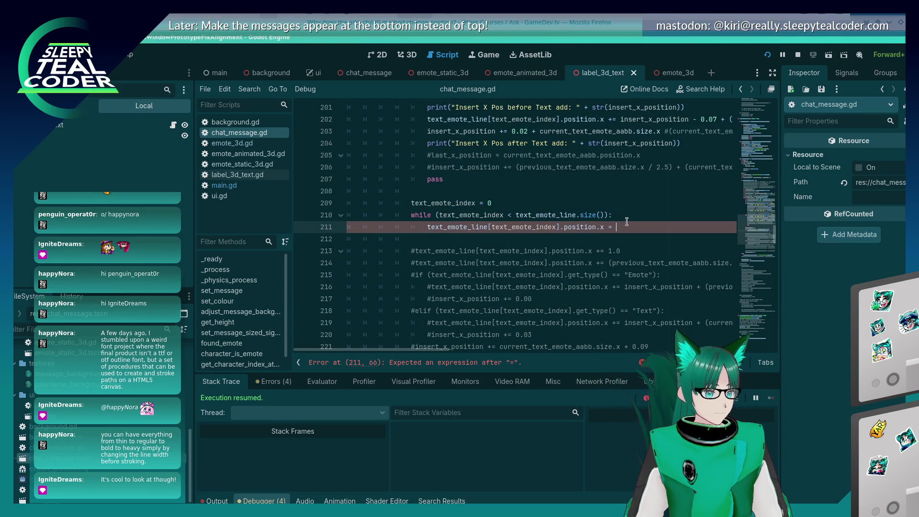
scroll(622, 249, "up", 2)
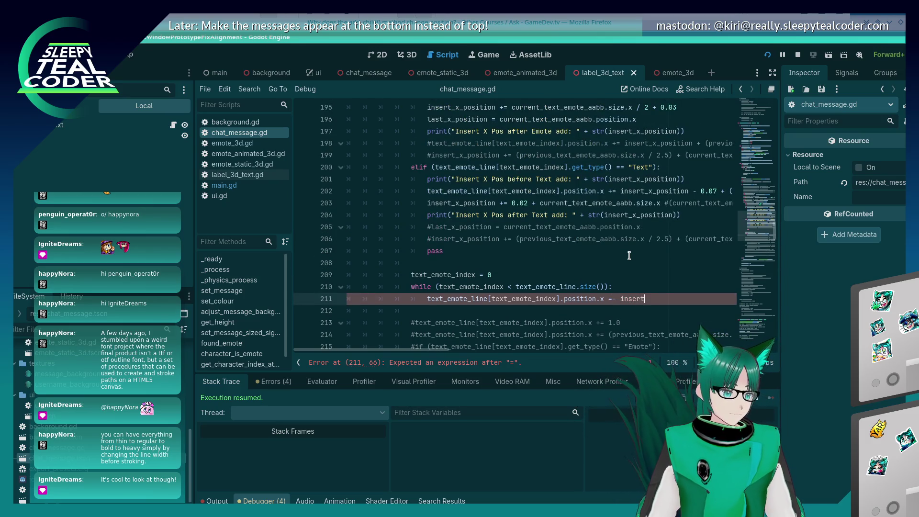
type("_x")
key("Return")
key("ctrl+s")
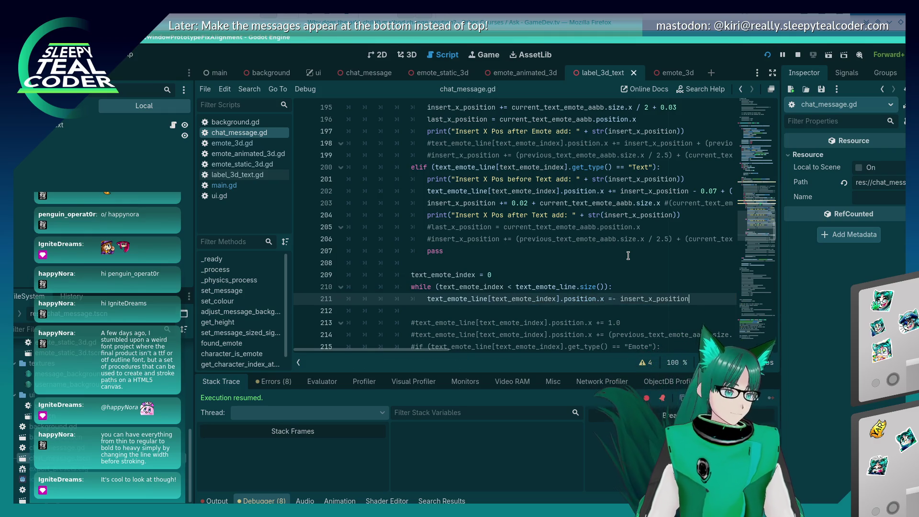
- Unindent the new loop by one level with Shift+Tab and save
scroll(537, 251, "up", 3)
scroll(534, 254, "up", 2)
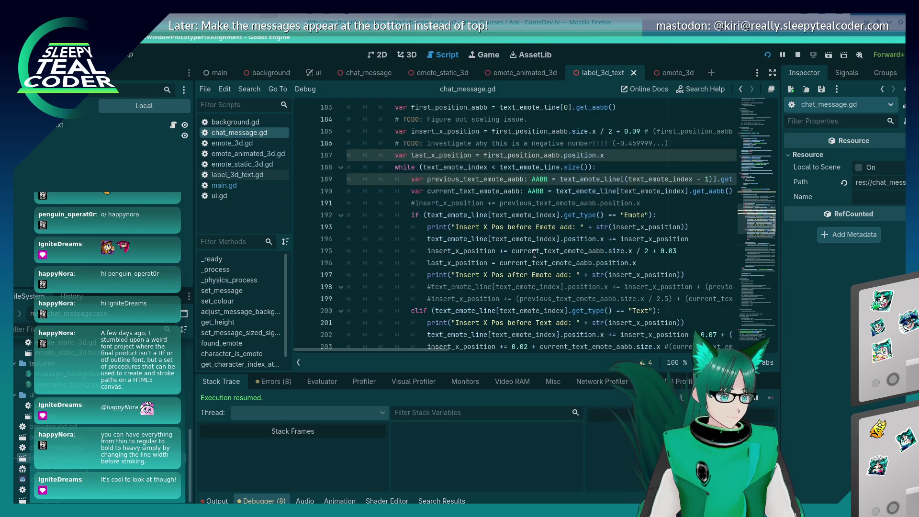
scroll(534, 242, "down", 7)
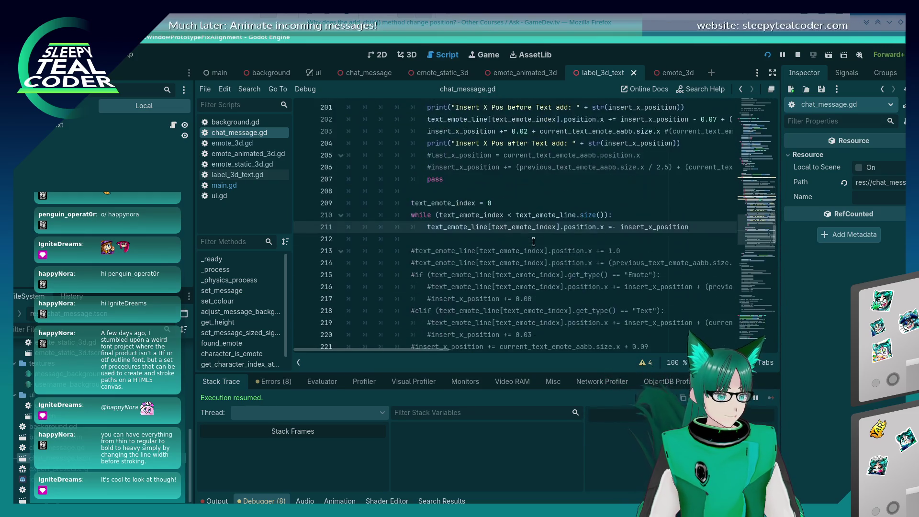
scroll(437, 231, "up", 5)
scroll(438, 231, "down", 5)
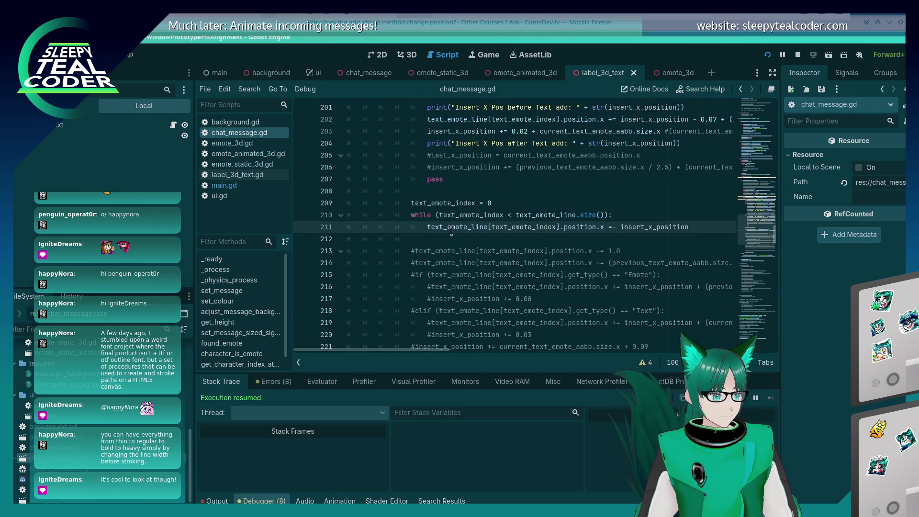
triple_click(445, 231)
key("shift+Up")
key("shift+Up")
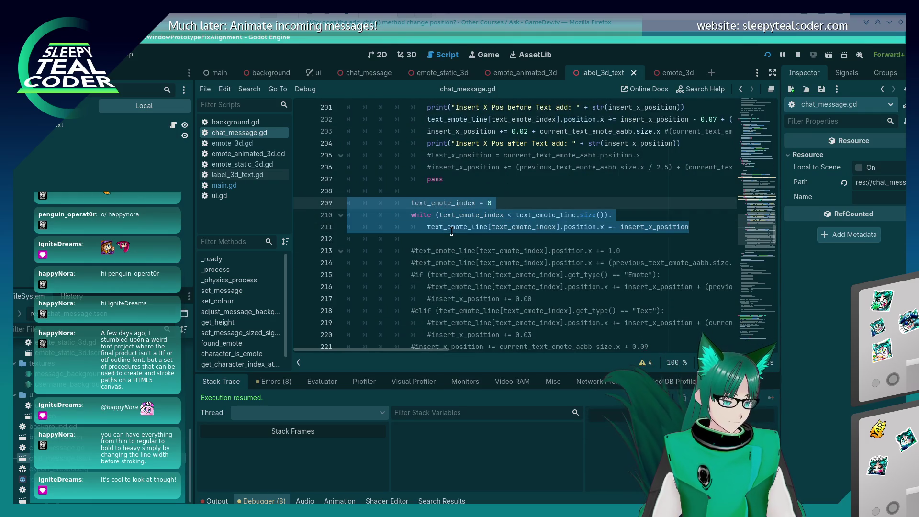
key("shift+Tab")
key("ctrl+z")
key("ctrl+z")
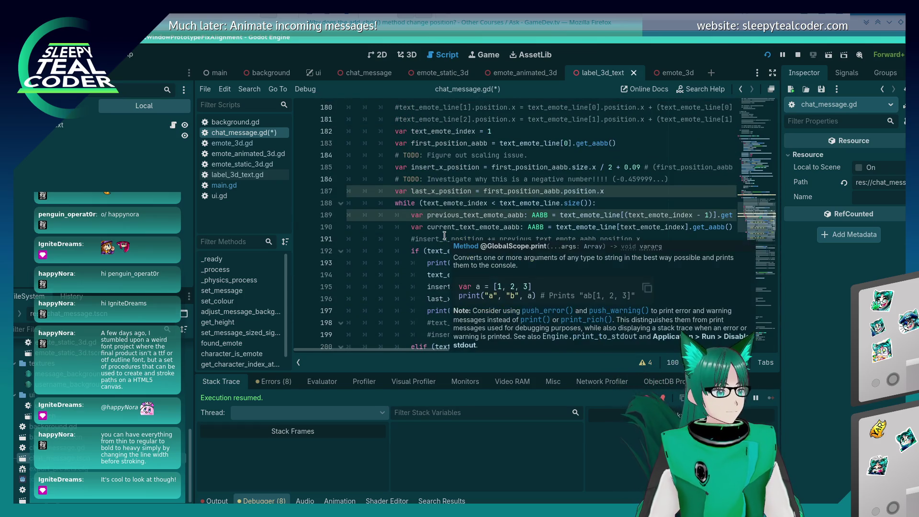
key("ctrl+y")
key("ctrl+y")
left_click(687, 226)
key("ctrl+s")
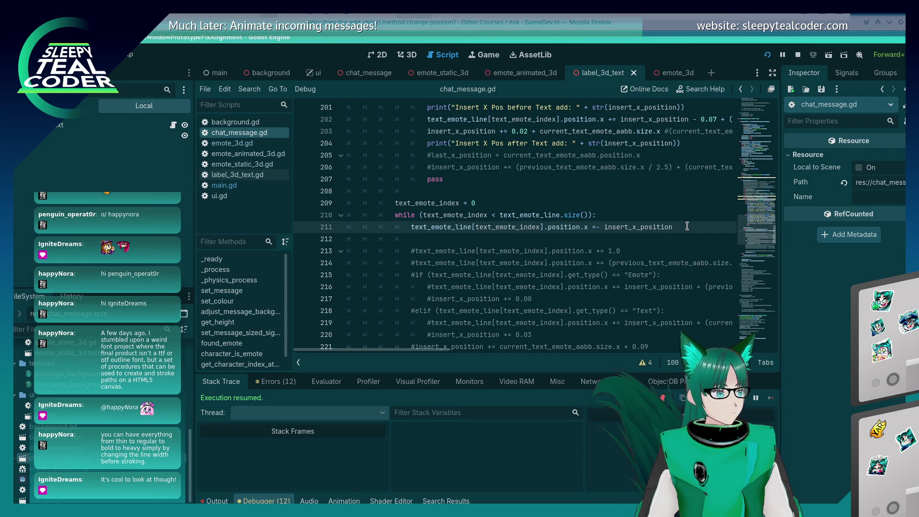
- Change the assignment to position.x -= insert_x_position and add a test chat message in the game
key("BackSpace")
type("-")
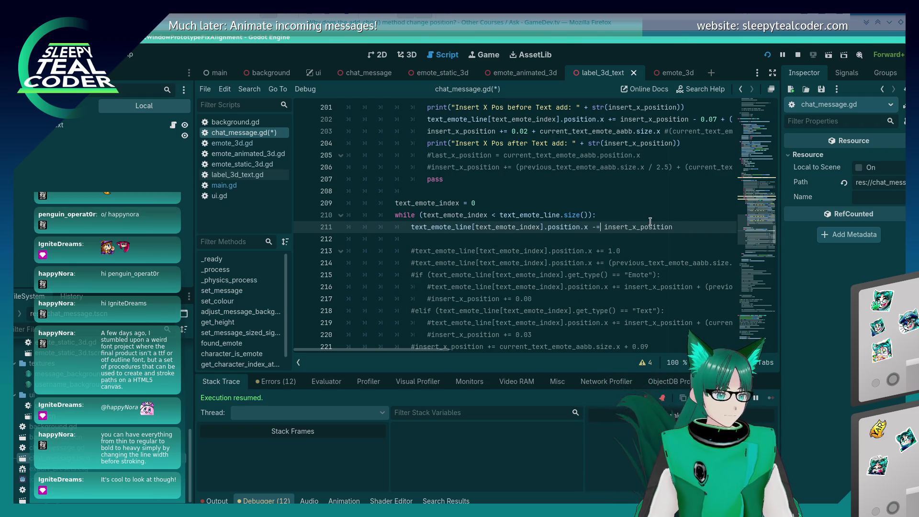
key("alt+Tab")
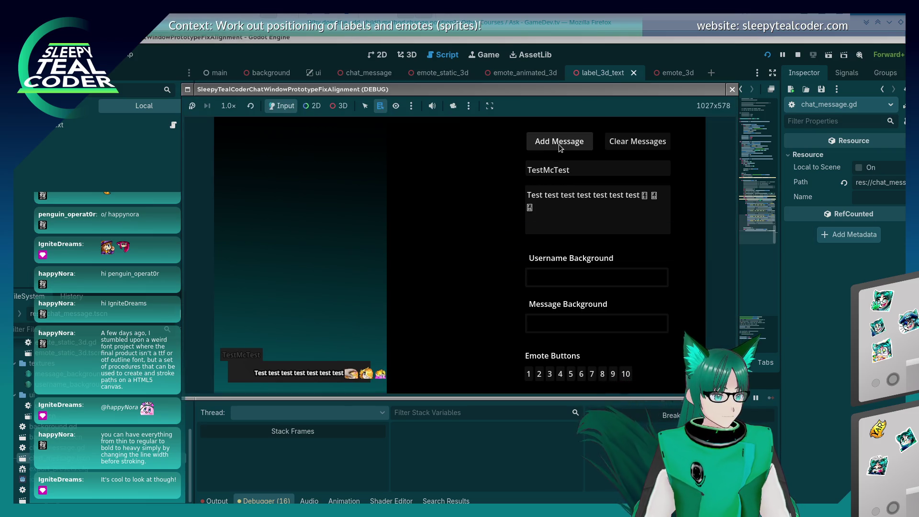
left_click(559, 145)
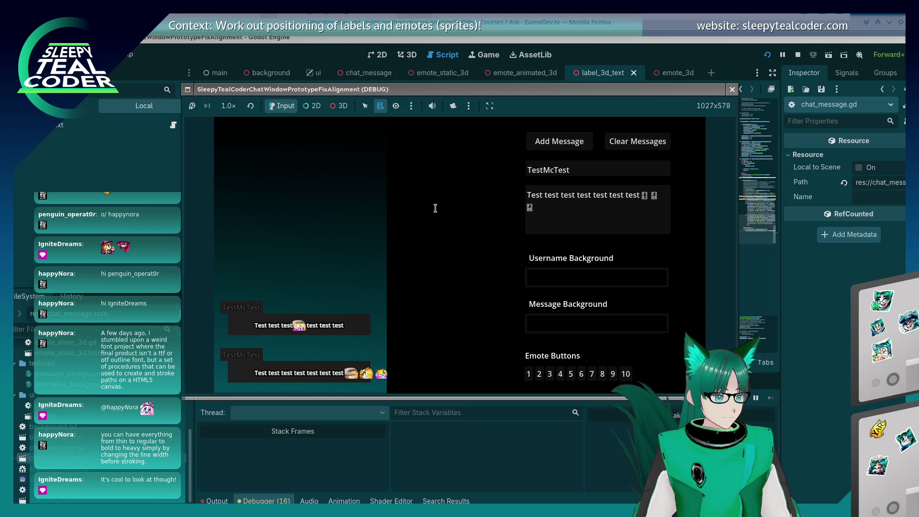
left_click(808, 295)
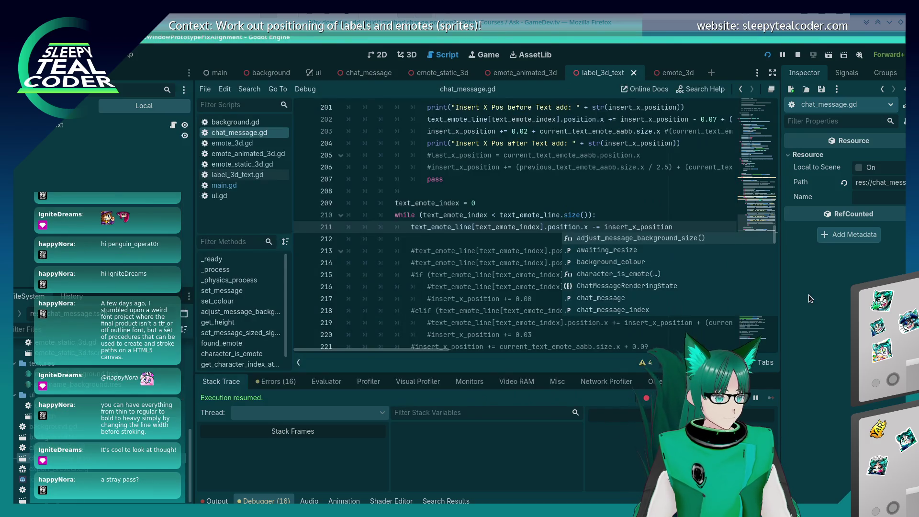
- Delete the stray pass line from chat_message.gd
mouse_move(456, 231)
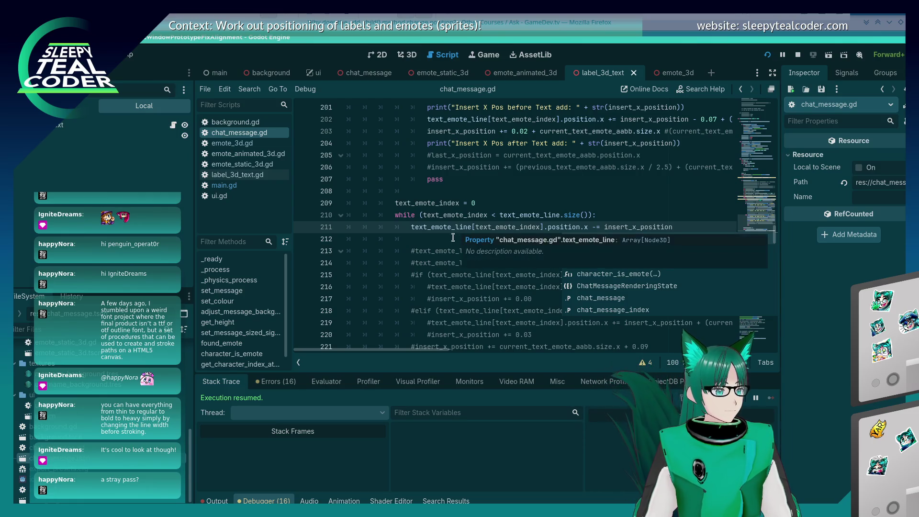
scroll(455, 232, "up", 5)
scroll(448, 241, "down", 3)
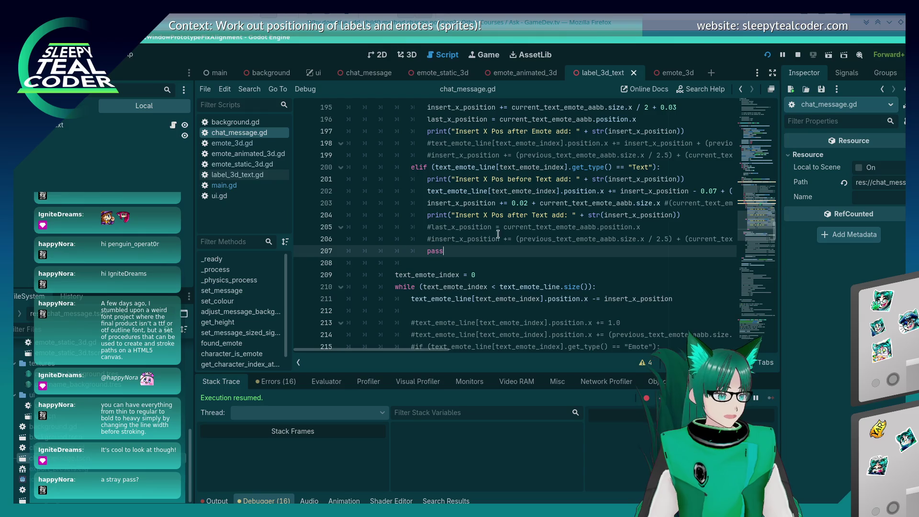
key("shift+Home")
key("shift+Home")
key("ctrl+shift+k")
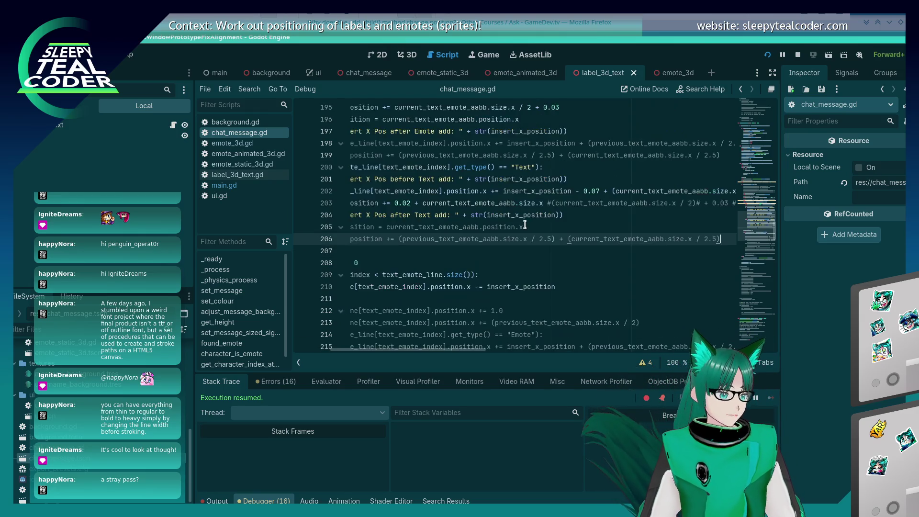
scroll(521, 226, "up", 5)
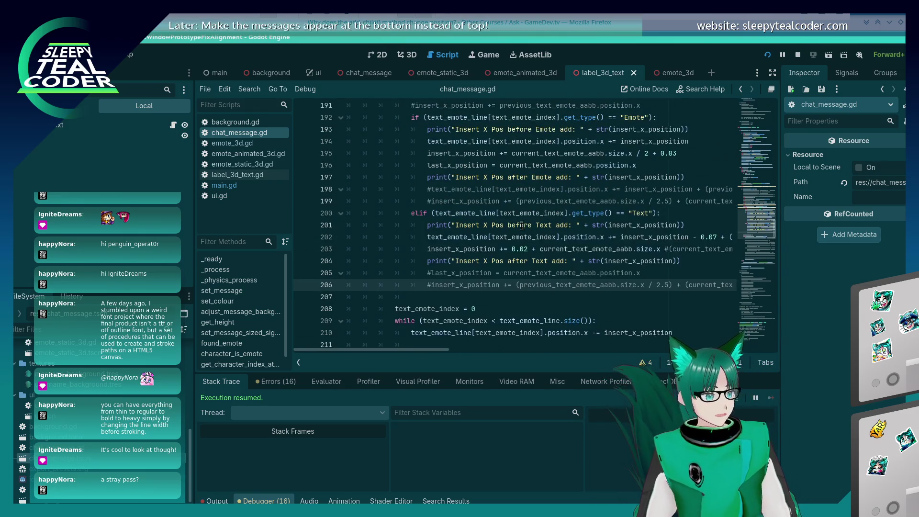
scroll(488, 236, "down", 3)
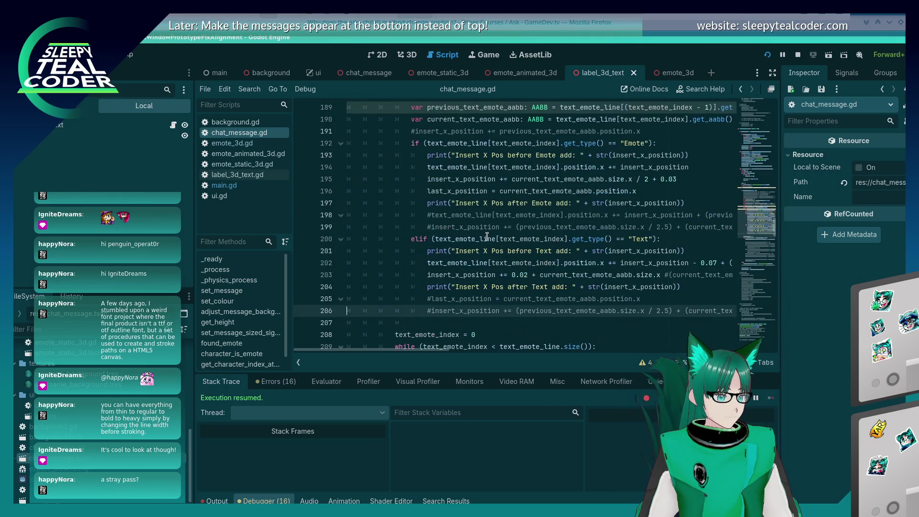
scroll(487, 237, "down", 2)
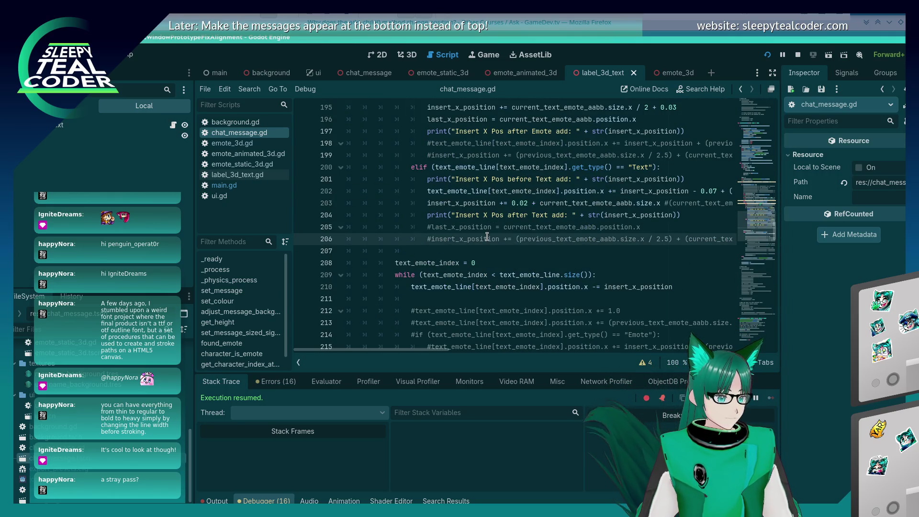
- Switch to the running chat prototype and stop it
key("alt+Tab")
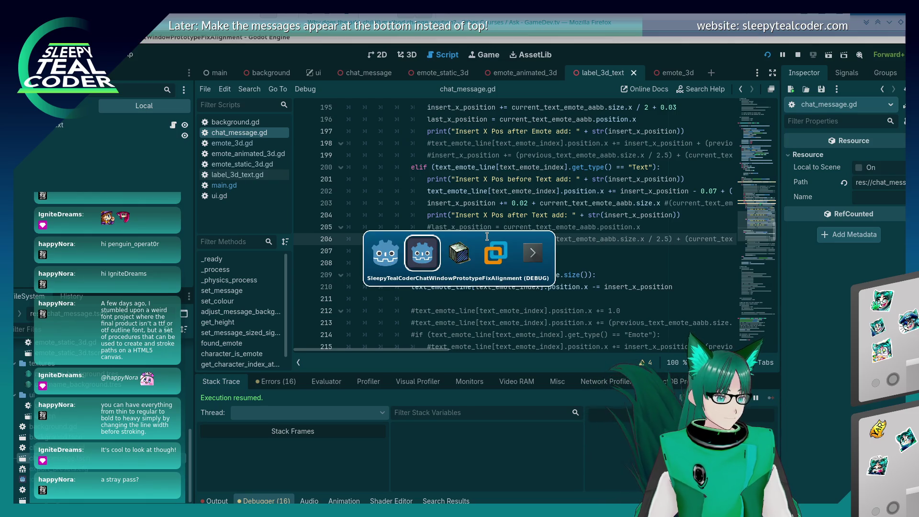
key("alt+Tab")
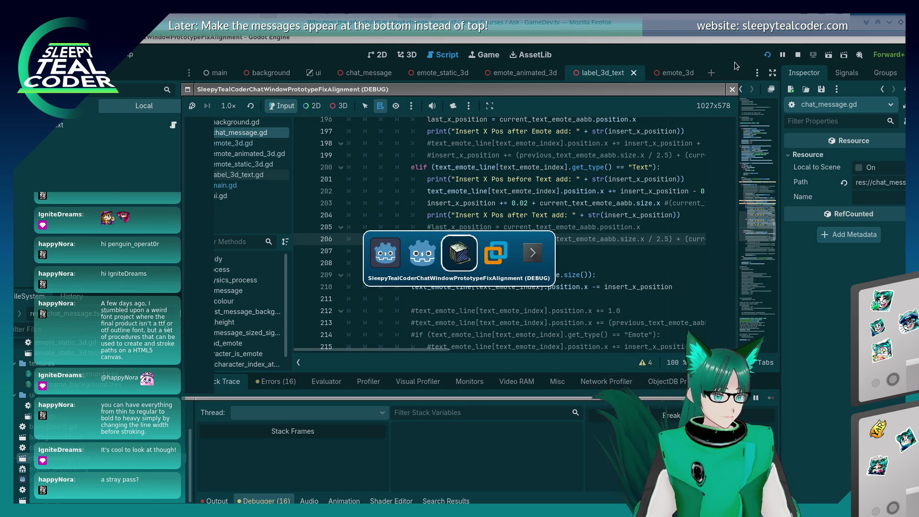
left_click(797, 56)
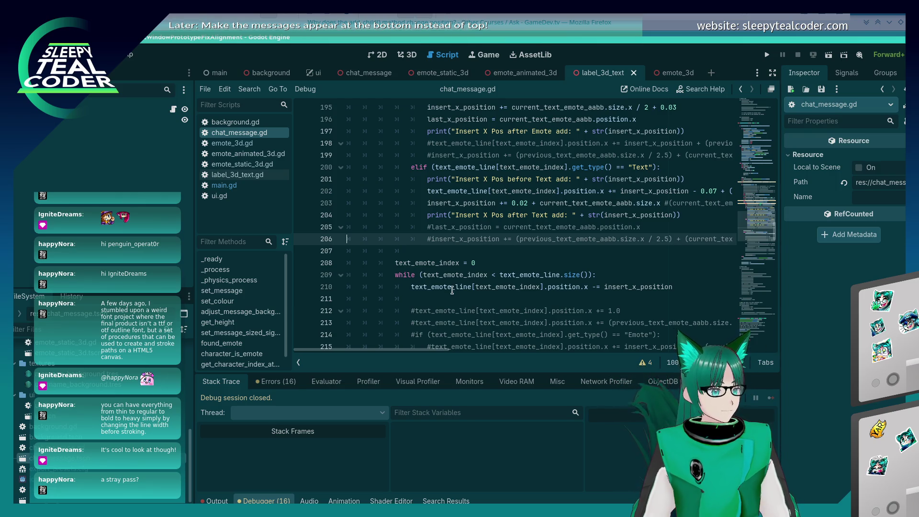
- Add text_emote_index += 1 after line 210 inside the second while loop
left_click(677, 285)
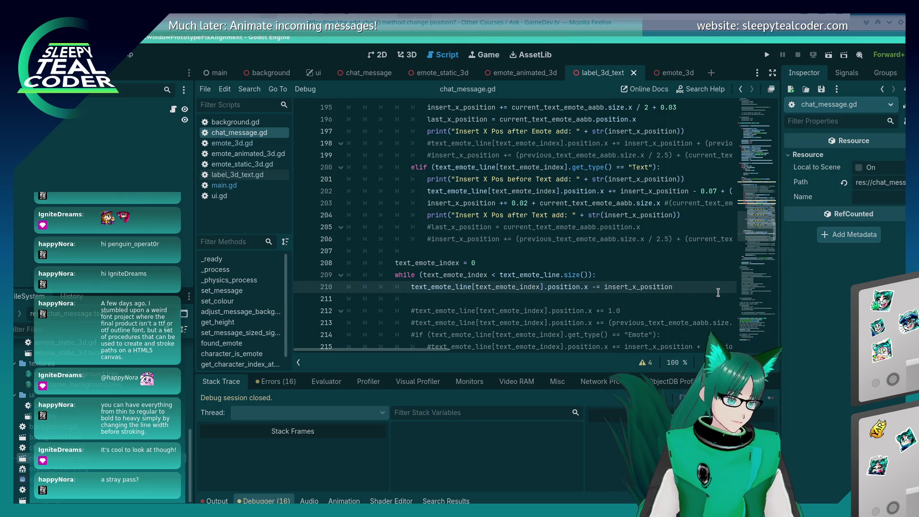
key("Return")
type("text_emote_index +=")
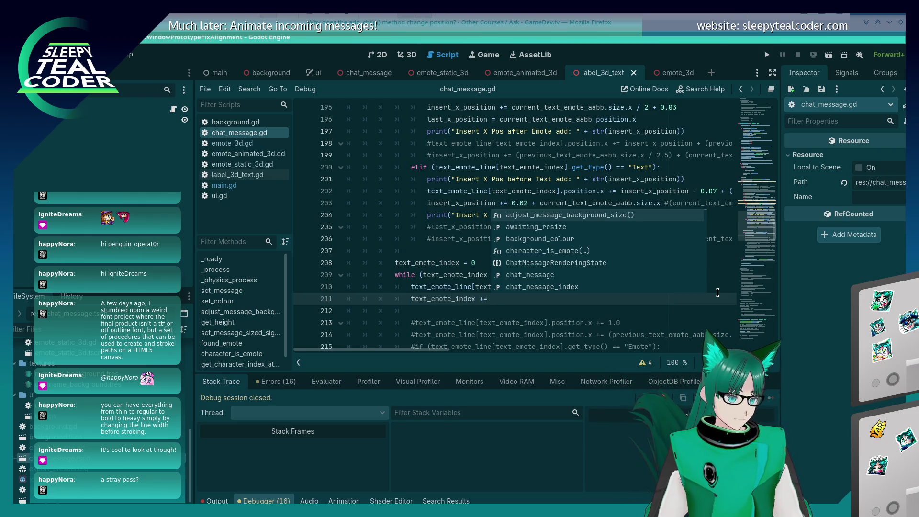
type(" 1")
scroll(571, 276, "up", 3)
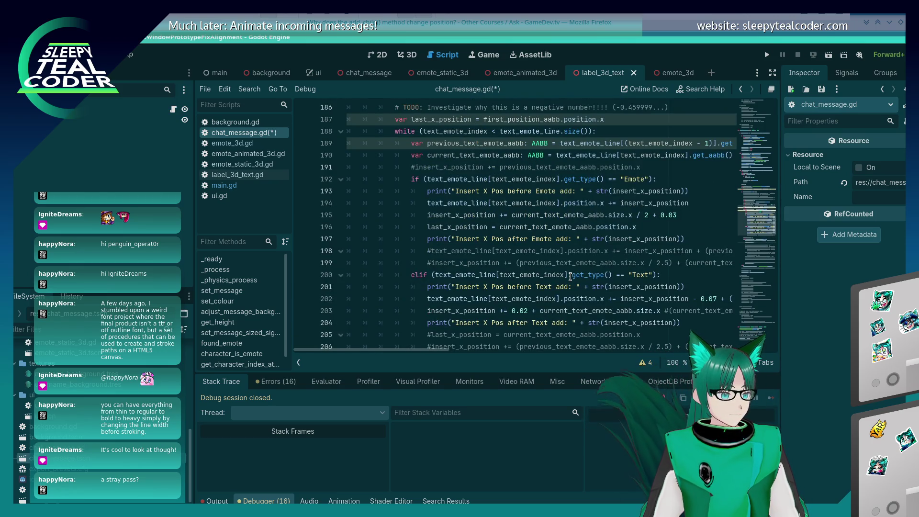
scroll(570, 277, "up", 3)
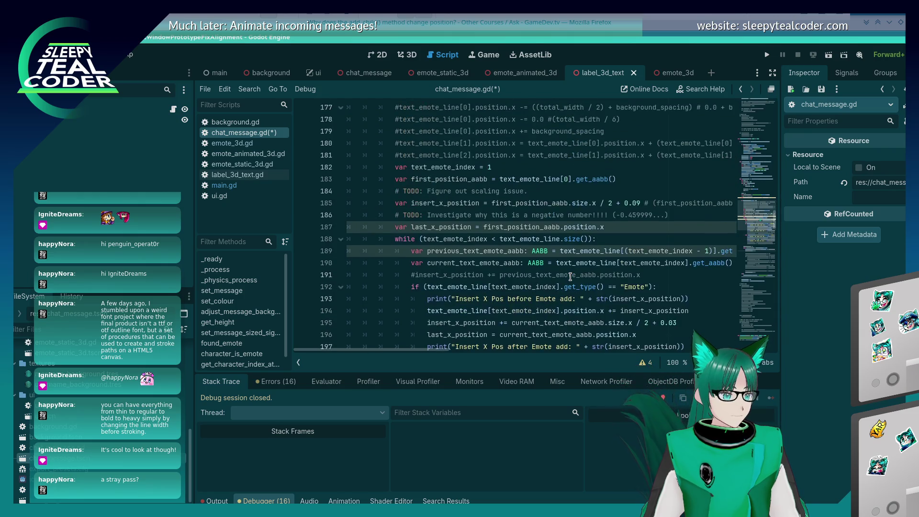
scroll(570, 276, "down", 14)
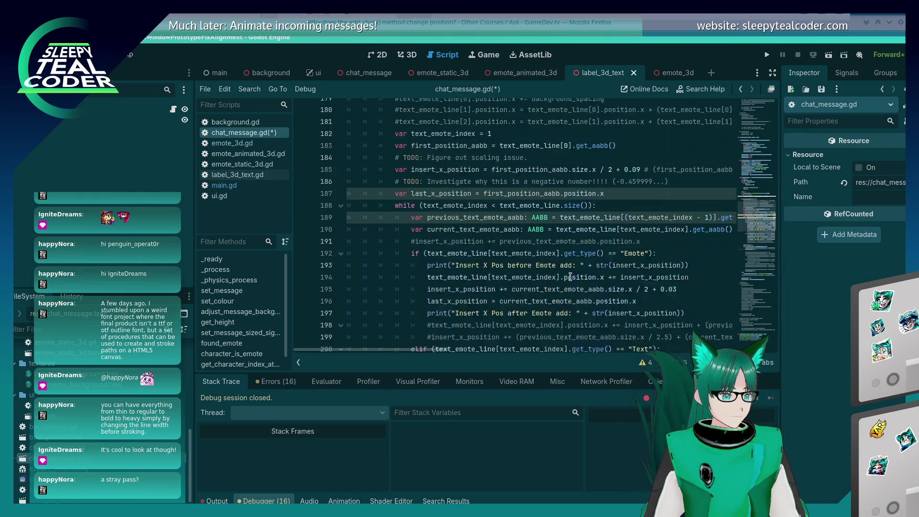
scroll(571, 276, "up", 9)
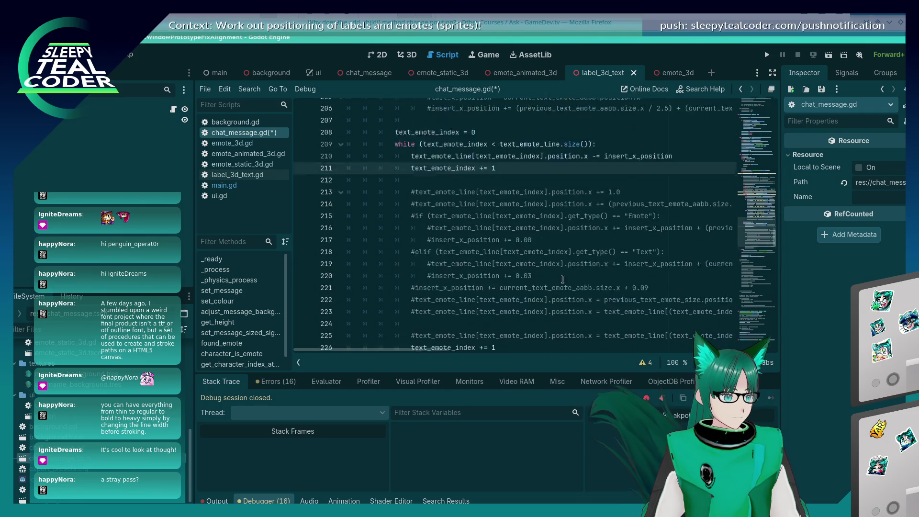
scroll(508, 326, "down", 7)
- Remove the misplaced text_emote_index += 1 copy on line 226
left_click(503, 260)
key("shift+Home")
key("shift+Home")
key("ctrl+c")
key("BackSpace")
key("BackSpace")
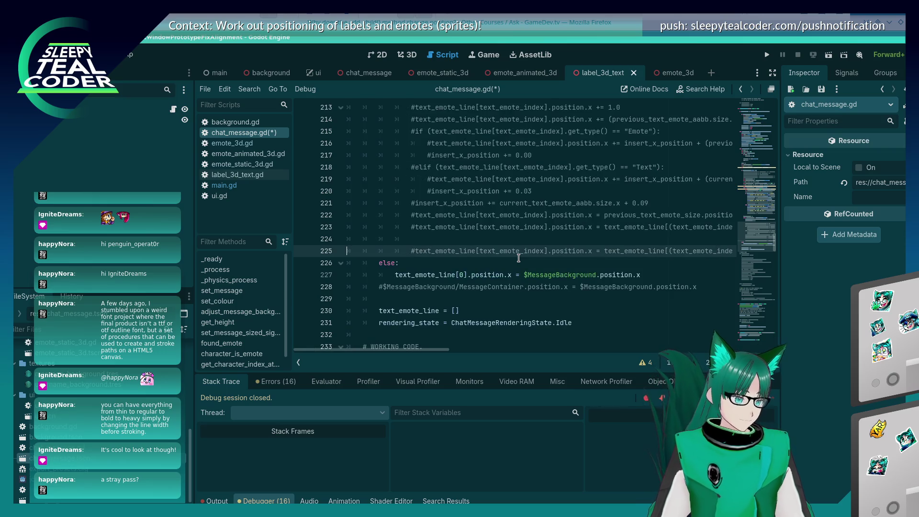
scroll(518, 258, "up", 8)
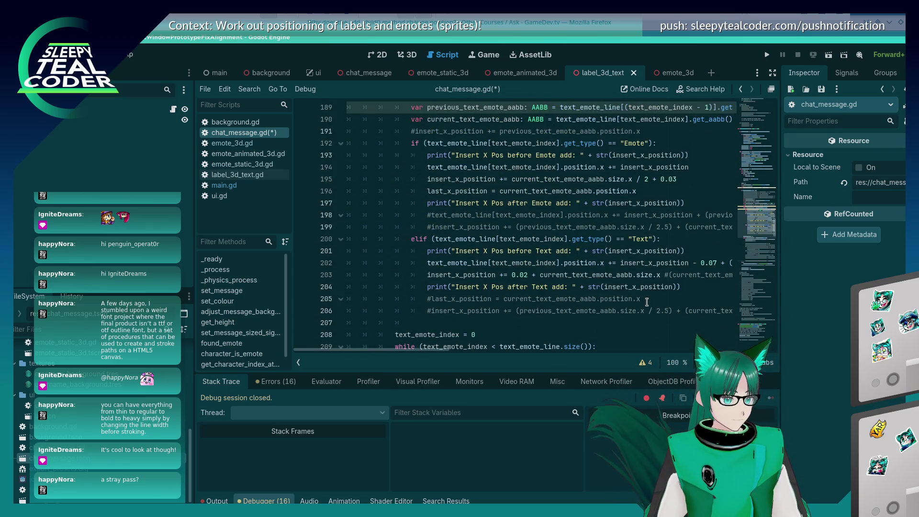
- Paste text_emote_index += 1 at the end of the first loop, fix its indentation, and save
left_click(647, 302)
key("Down")
key("Down")
key("ctrl+v")
key("Home")
key("Home")
key("Delete")
key("Delete")
key("Delete")
key("ctrl+s")
- Relaunch the chat prototype
scroll(519, 275, "up", 3)
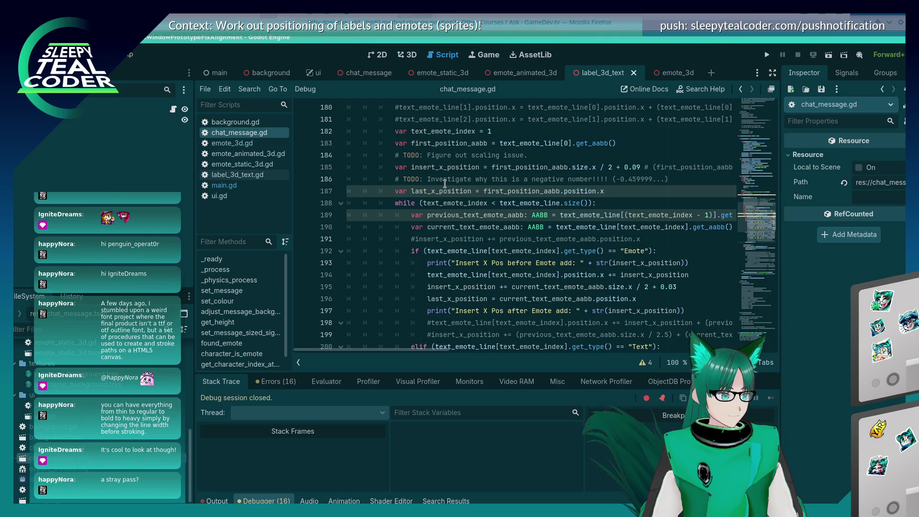
scroll(445, 184, "down", 6)
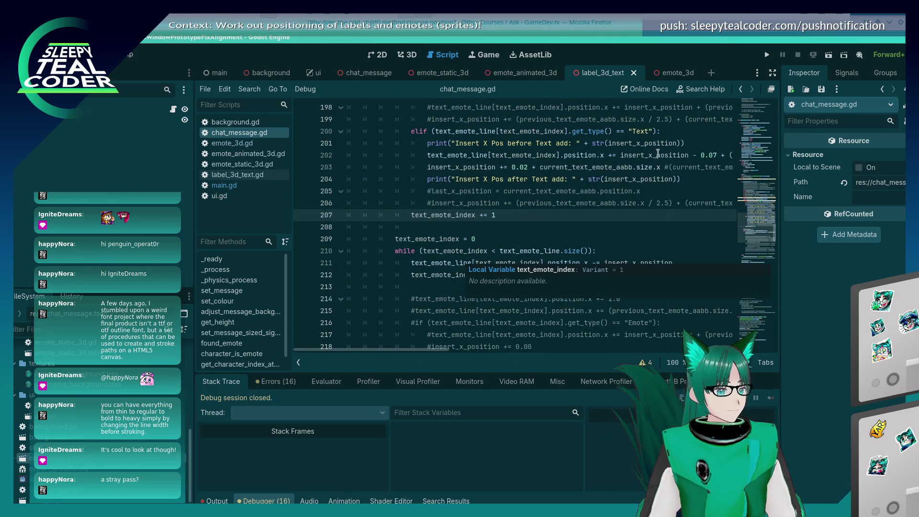
left_click(767, 55)
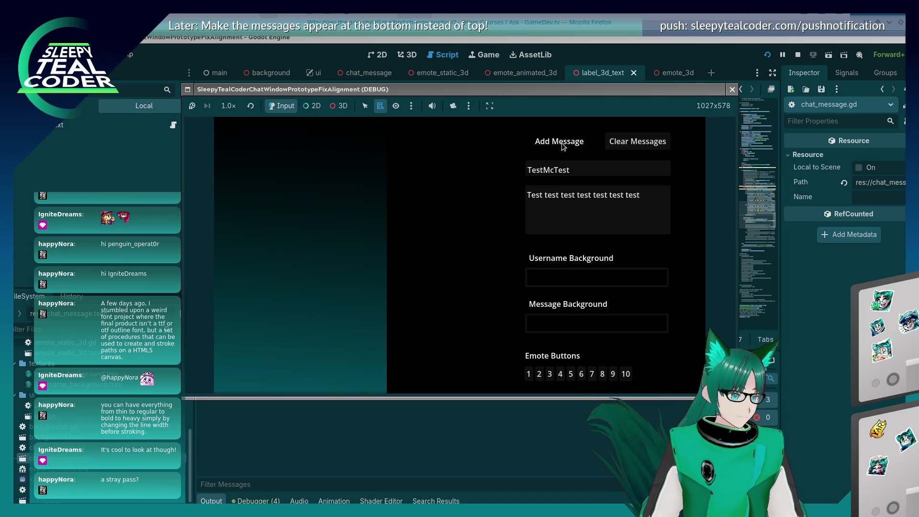
- Post a plain test message and a message with two emotes, then stop the game
left_click(564, 147)
left_click(654, 209)
left_click(560, 374)
left_click(659, 209)
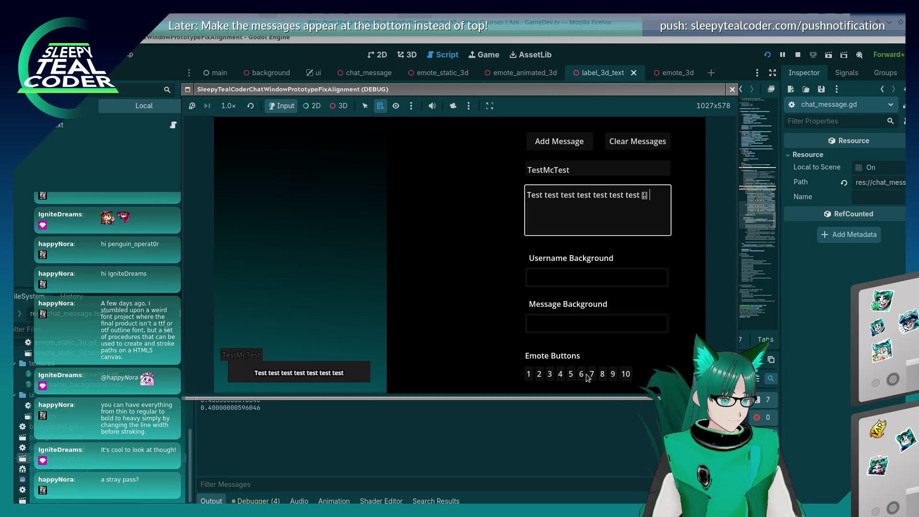
left_click(570, 378)
left_click(656, 211)
left_click(539, 150)
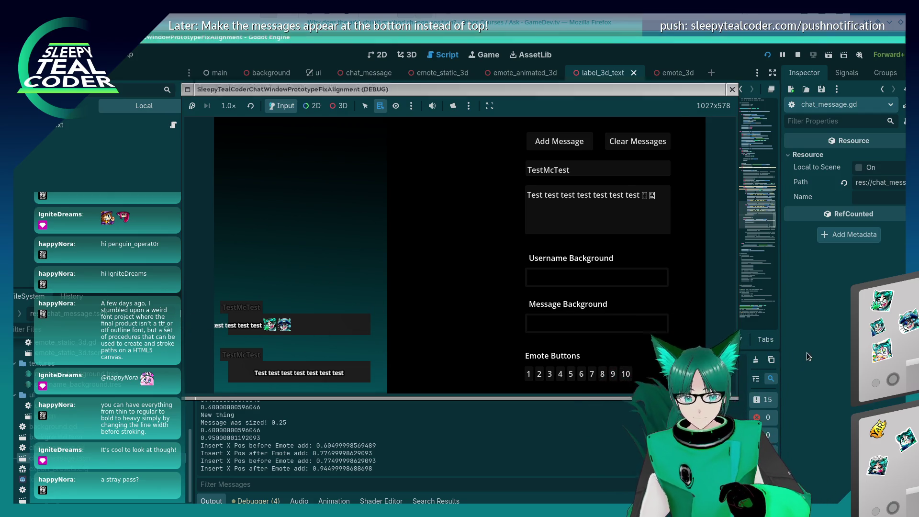
key("F8")
left_click(681, 263)
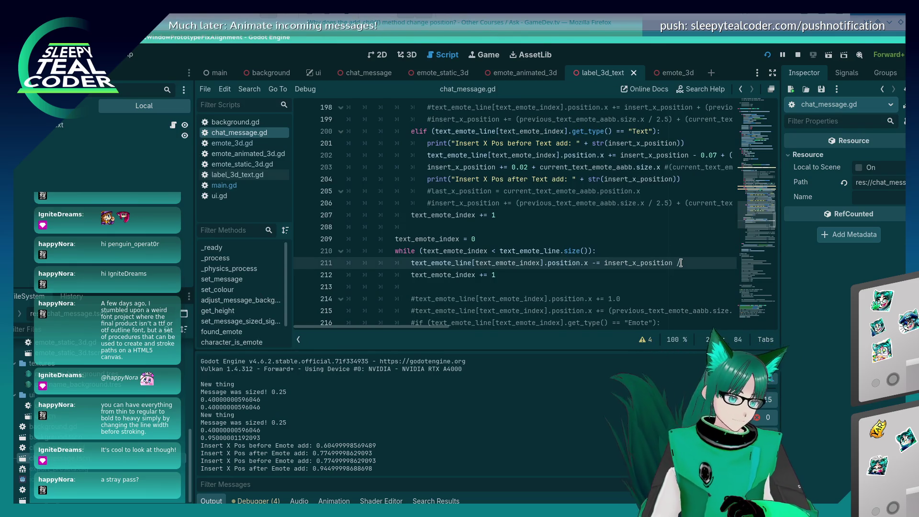
- Halve the line 211 shift with (insert_x_position) / 2, rerun, and post a test message
key("ctrl+Left")
type("(")
type(")")
key("F5")
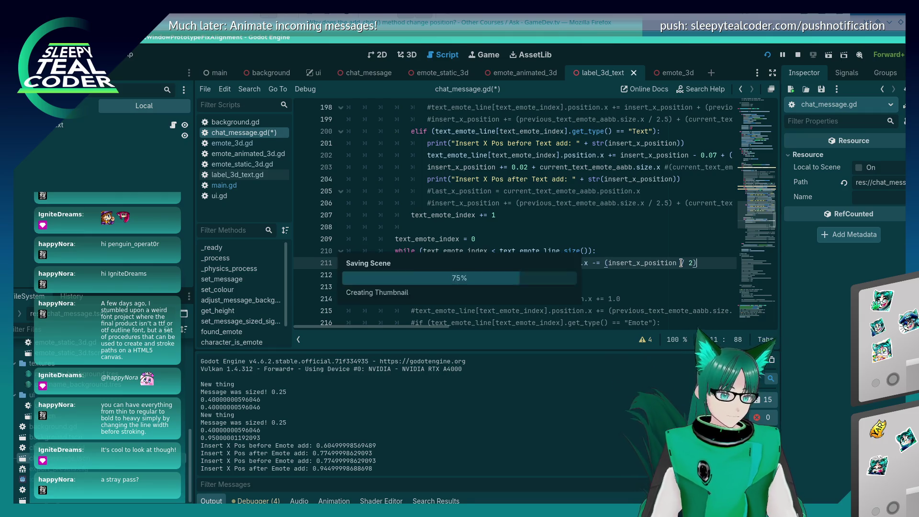
left_click(566, 143)
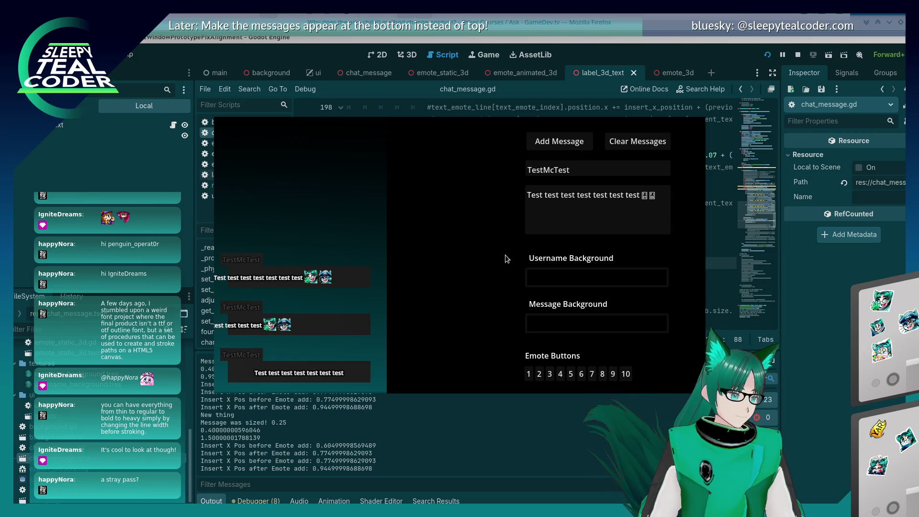
- Stop the game and review the positioning code around lines 160–235
key("F8")
scroll(508, 299, "down", 7)
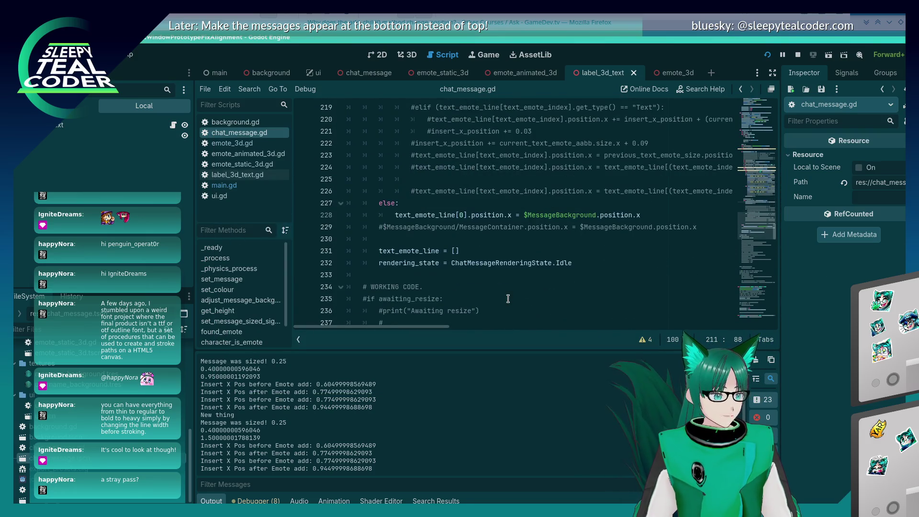
scroll(445, 196, "up", 19)
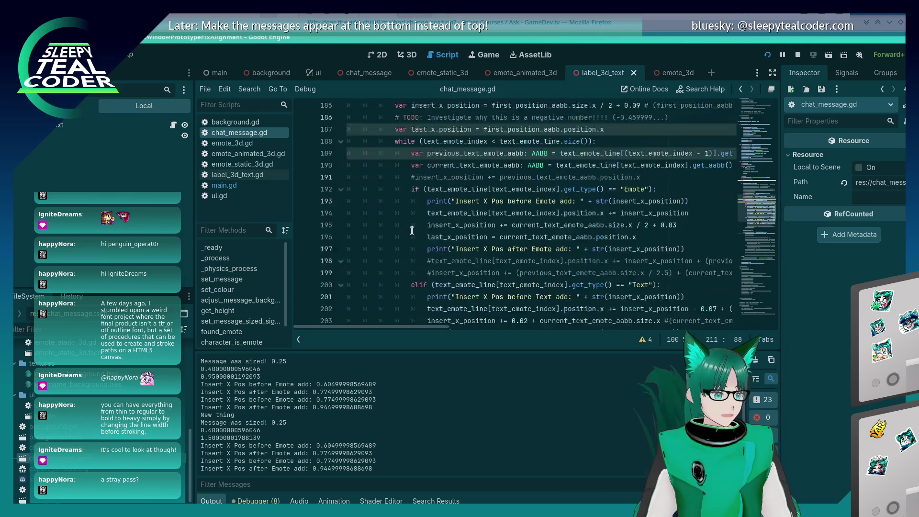
scroll(422, 274, "down", 18)
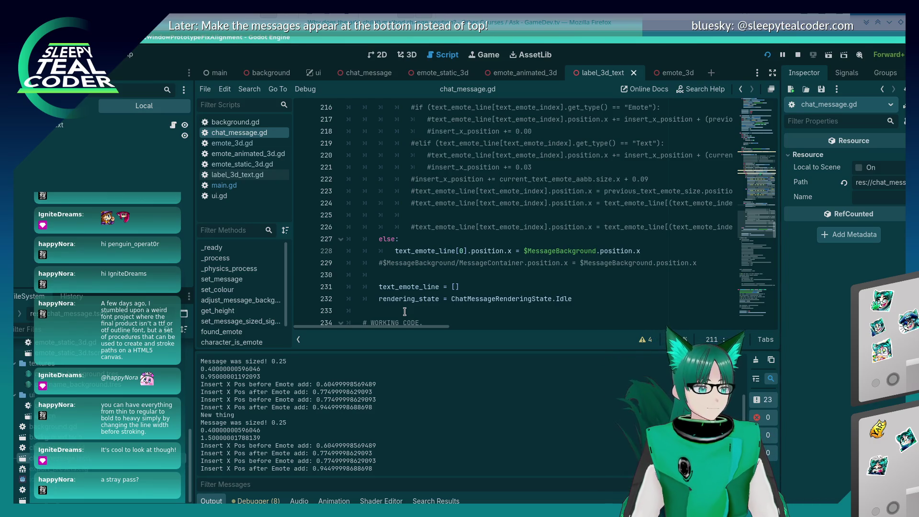
scroll(483, 221, "down", 3)
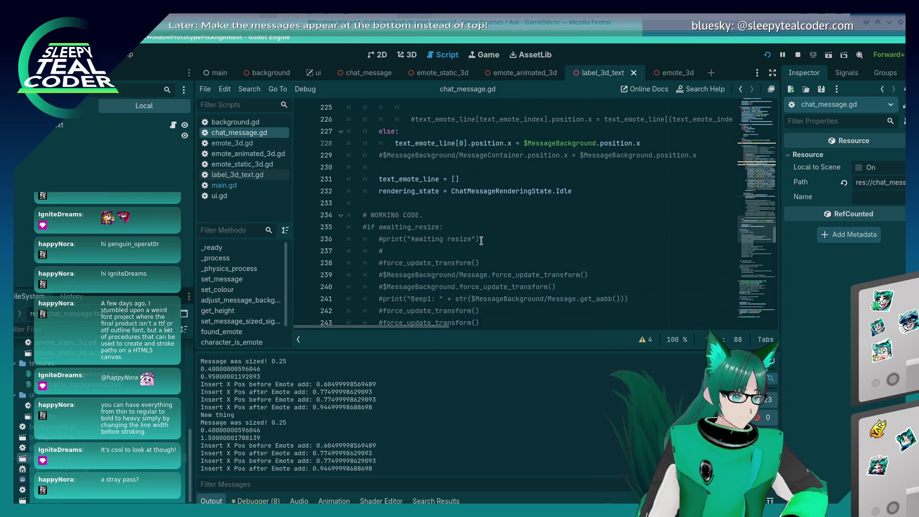
scroll(484, 246, "up", 2)
scroll(483, 245, "up", 6)
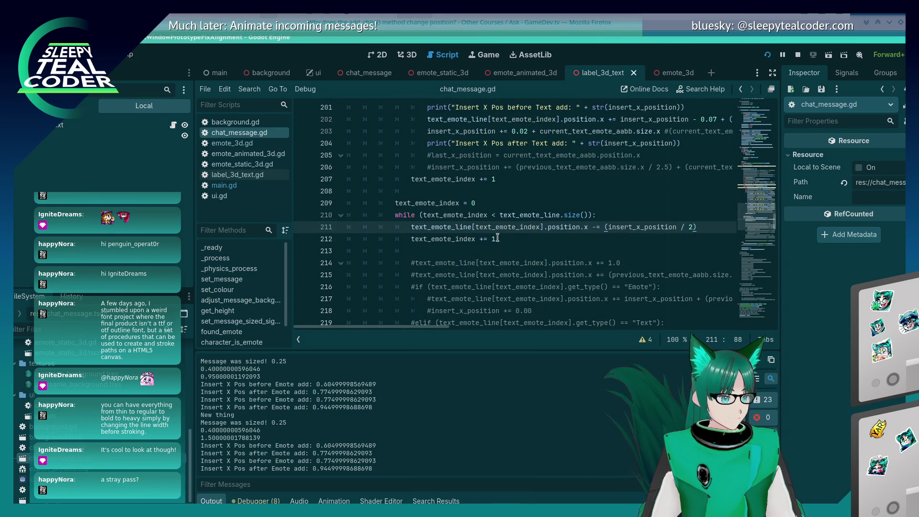
- Restart the chat prototype with F5
key("F5")
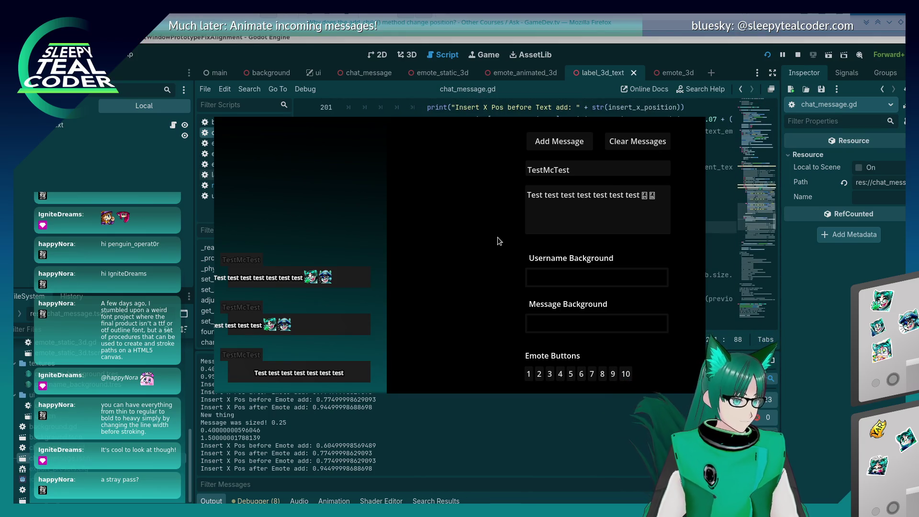
key("alt+Tab")
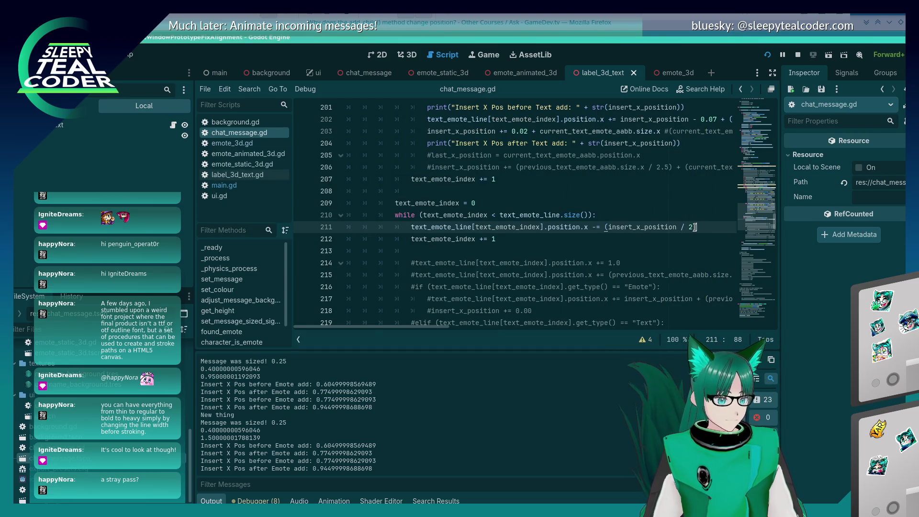
key("F5")
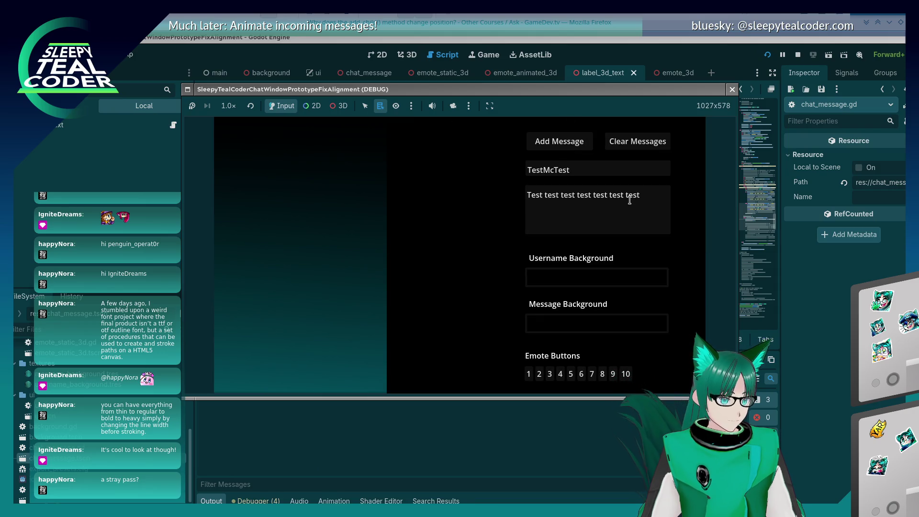
- Post a plain test message and one with a single emote
left_click(630, 200)
left_click(560, 141)
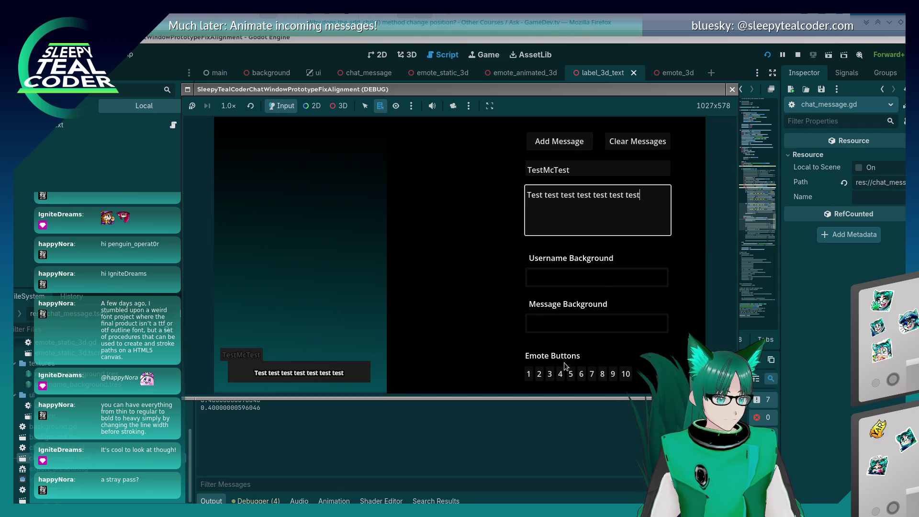
left_click(550, 374)
left_click(565, 143)
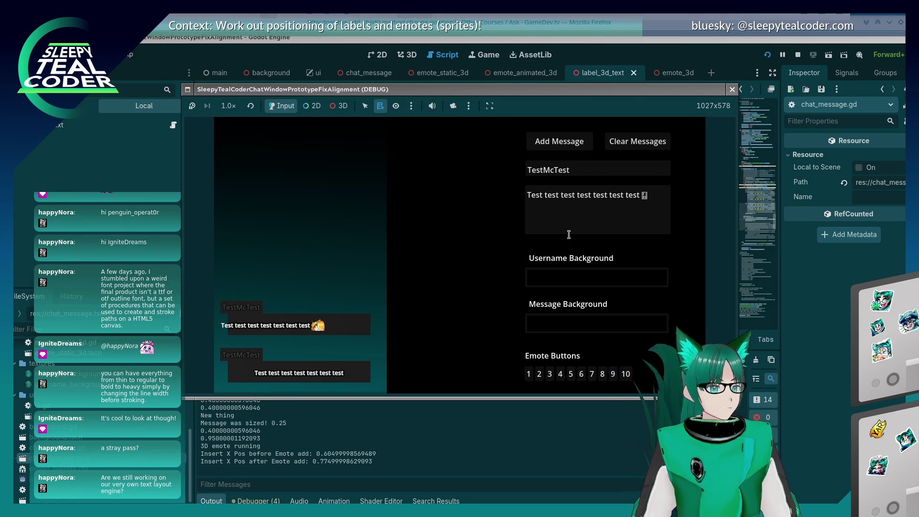
- Post a message mixing emotes with 'Aaaaaa' and 'Yaaarrrrrrrrrrrrr', then stop the game
left_click(605, 231)
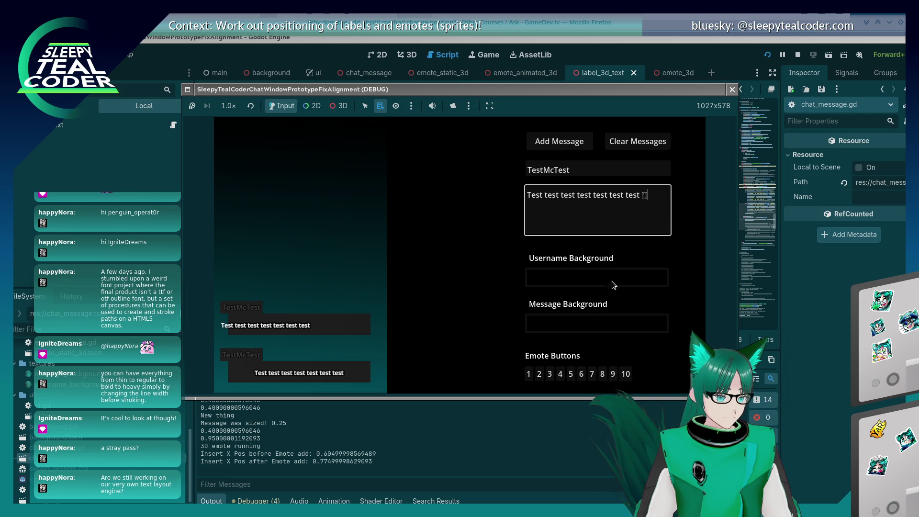
left_click(560, 374)
left_click(669, 205)
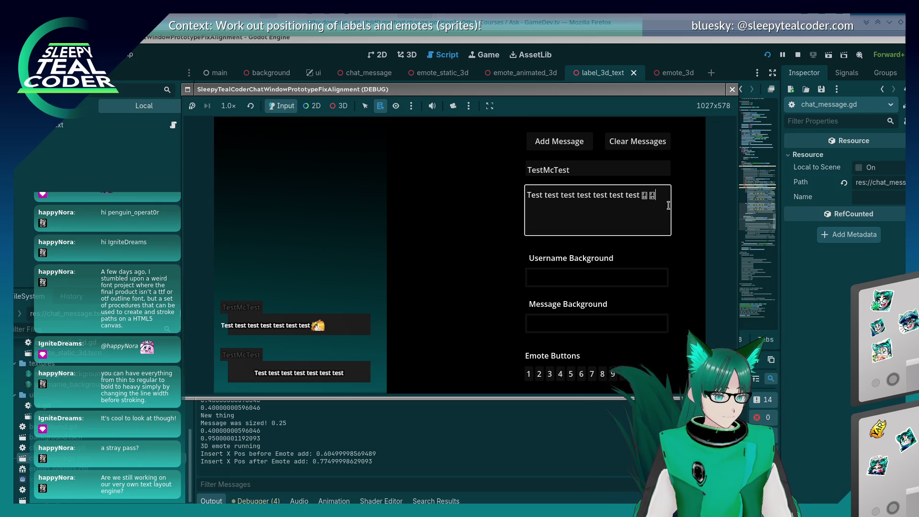
type(" Aaaaaa")
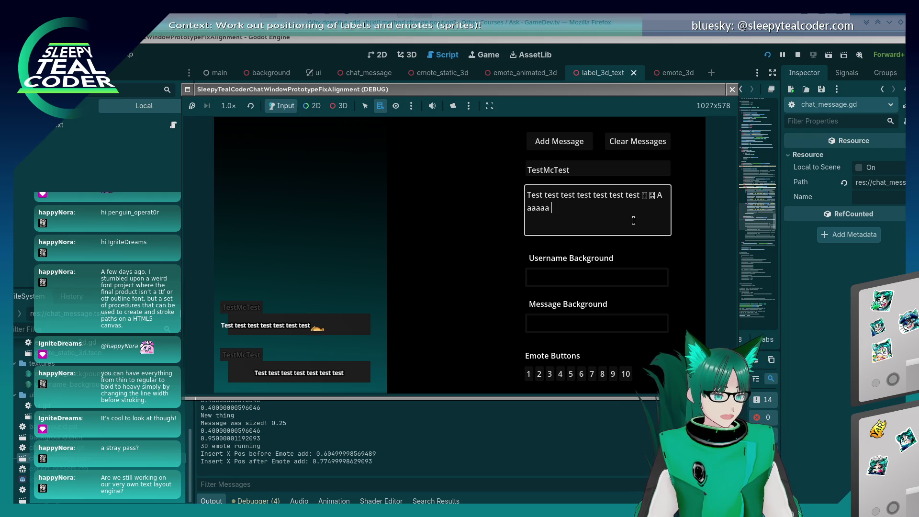
left_click(582, 374)
left_click(598, 213)
left_click(581, 374)
left_click(587, 220)
type("P")
key("BackSpace")
key("BackSpace")
type("Yaaarrrrrrrrrrrrr")
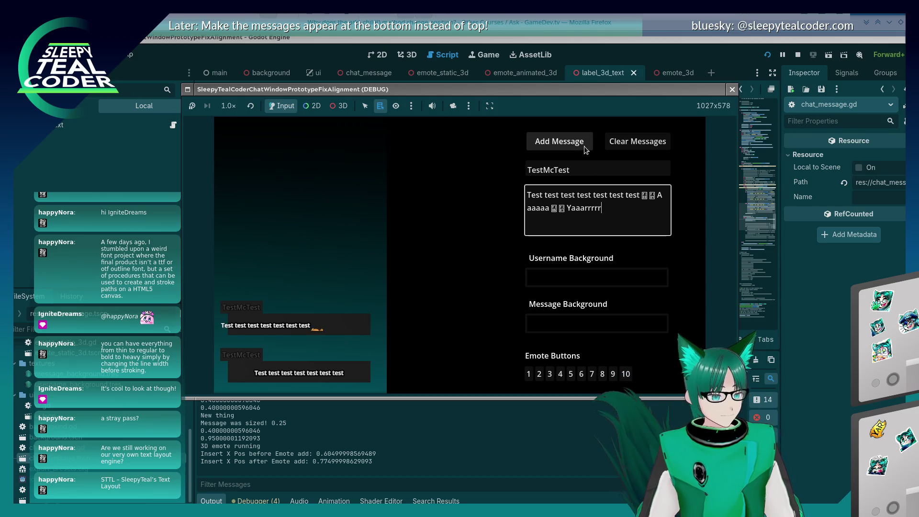
left_click(582, 145)
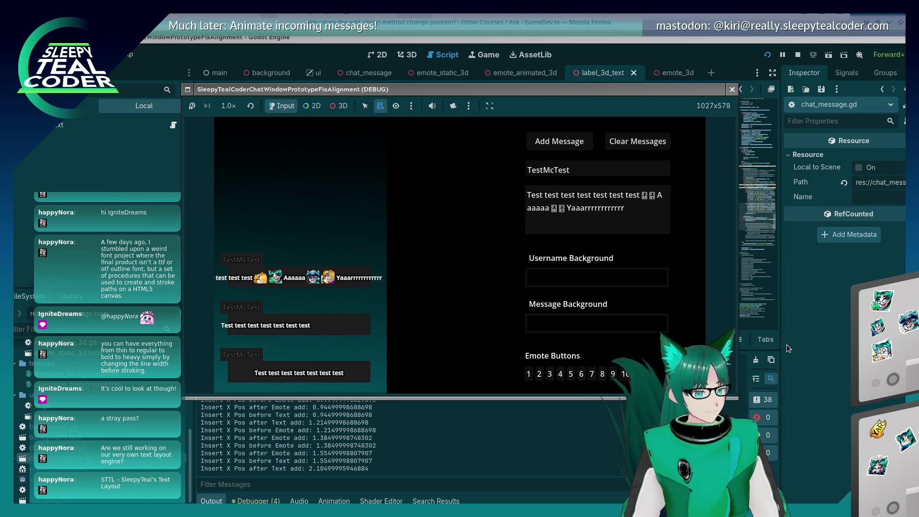
key("F8")
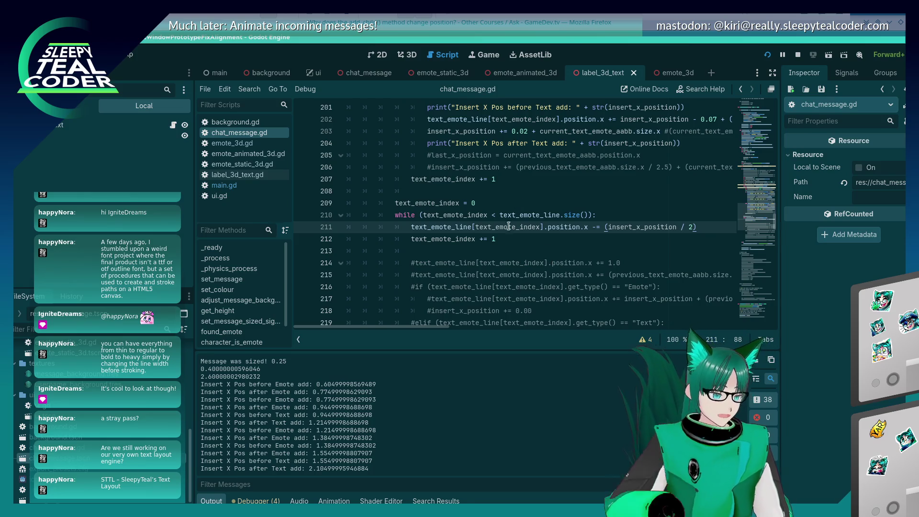
- Edit the line 211 divisor, rerun, and add another test message
scroll(507, 280, "up", 2)
scroll(507, 280, "down", 5)
scroll(512, 268, "up", 3)
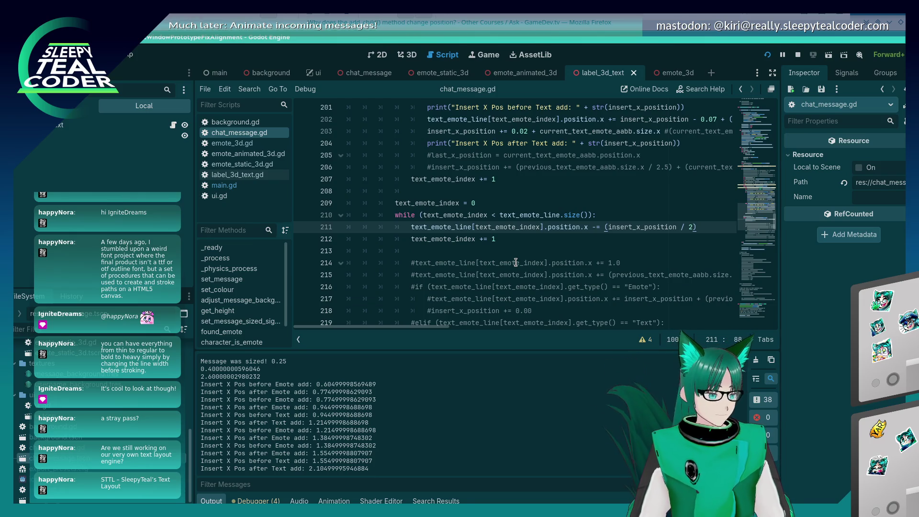
left_click(690, 227)
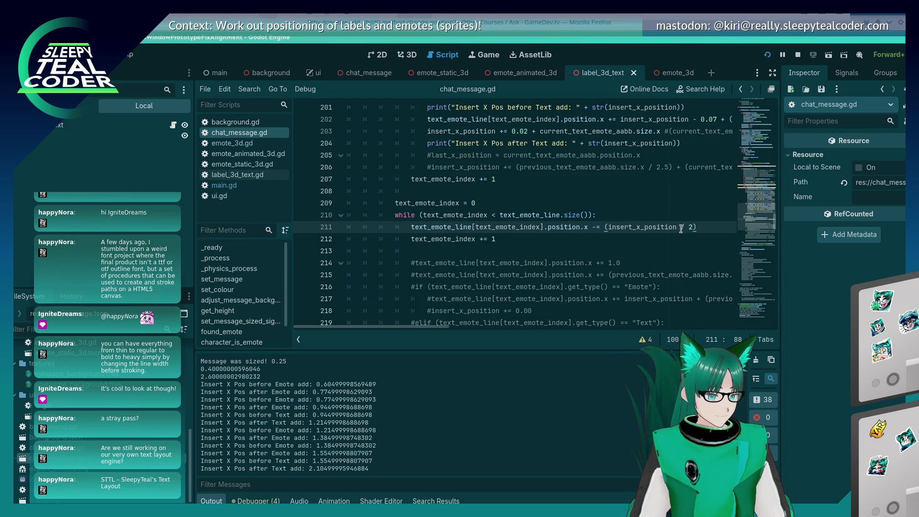
key("Right")
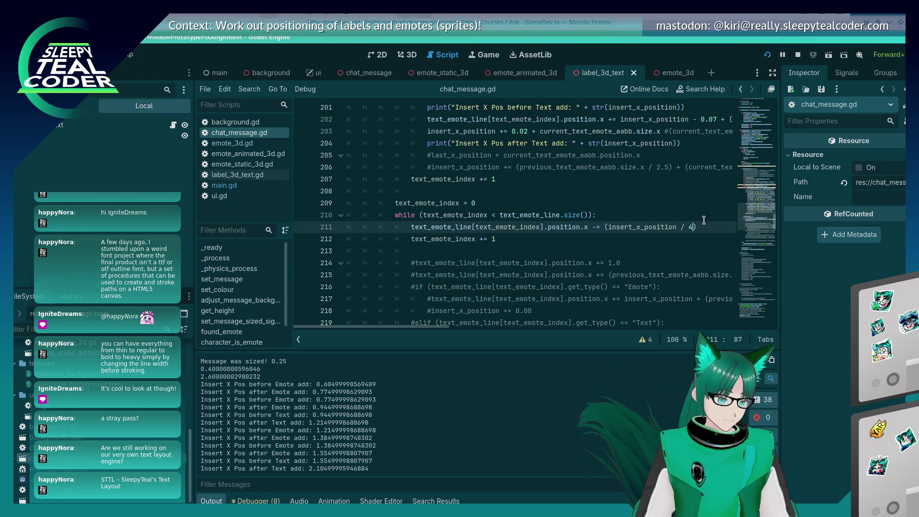
key("F5")
left_click(565, 145)
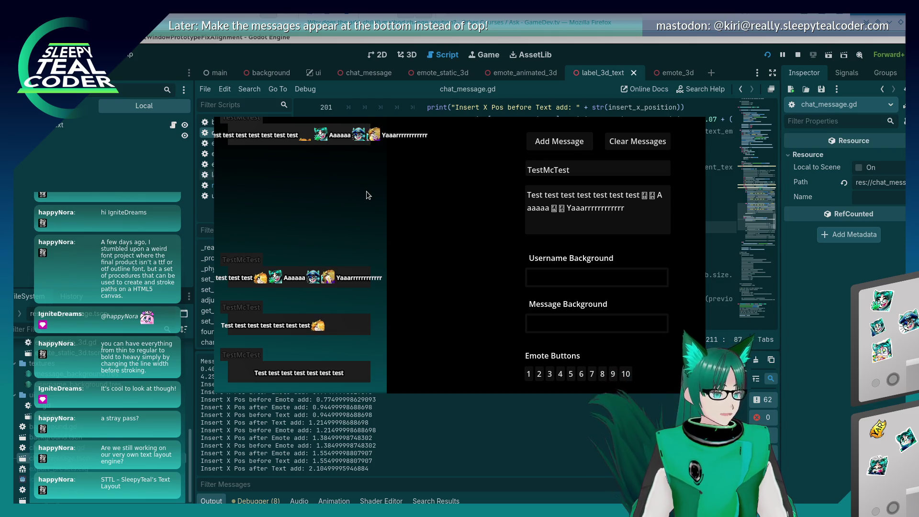
- View the game through the override camera, rerun with divisor 2, and toggle the override camera
key("alt+Tab")
key("alt+Tab")
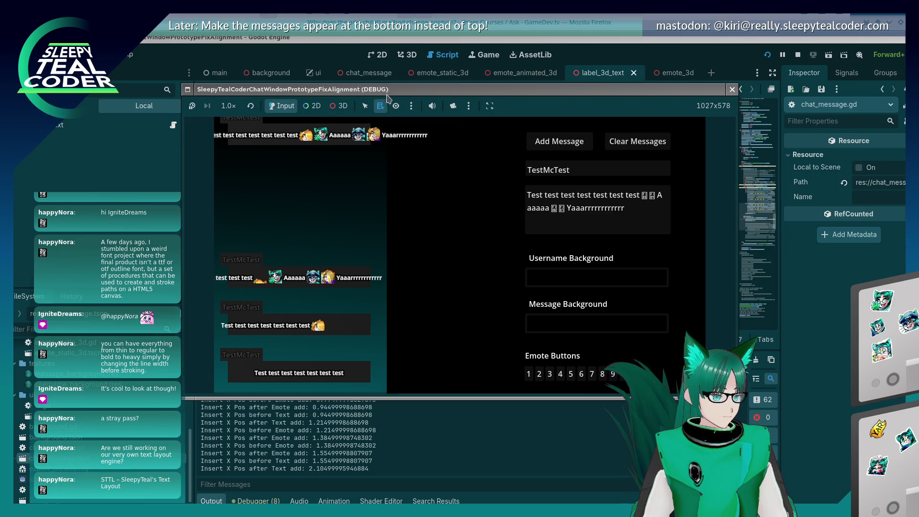
left_click(453, 106)
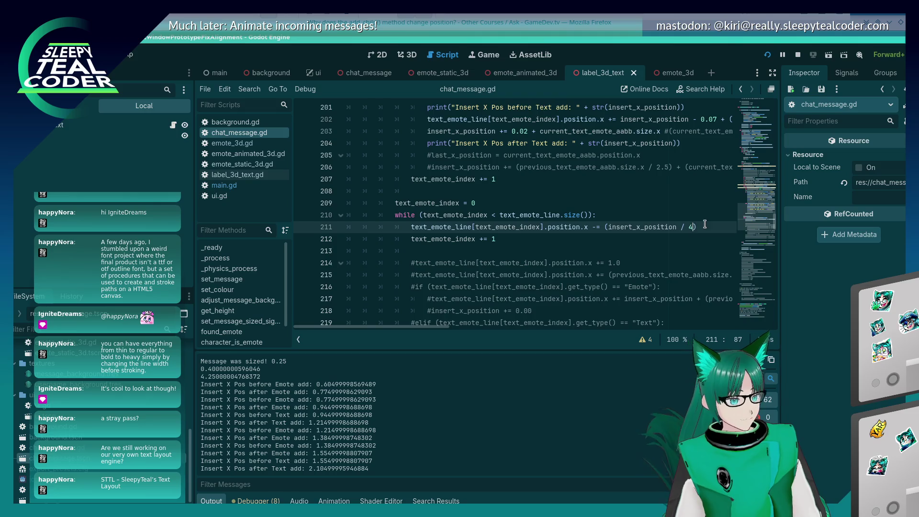
type("2")
key("F5")
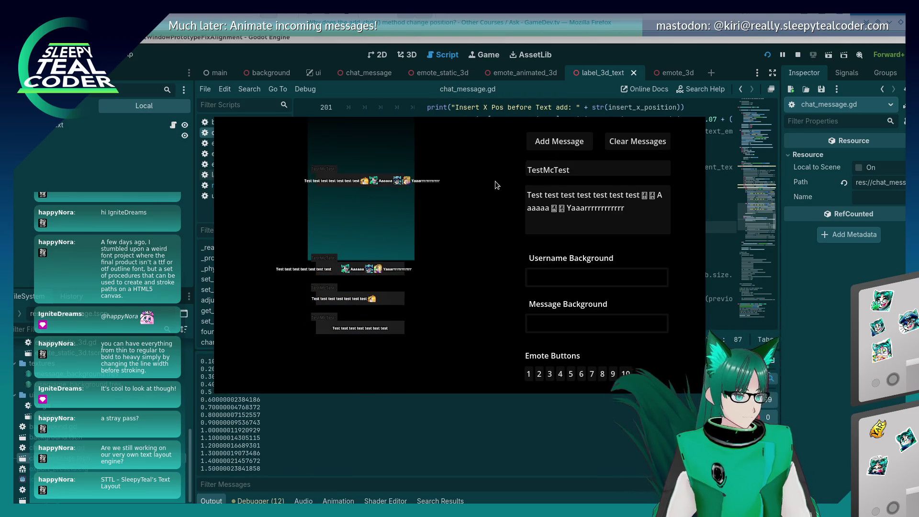
key("alt+Tab")
left_click(419, 246)
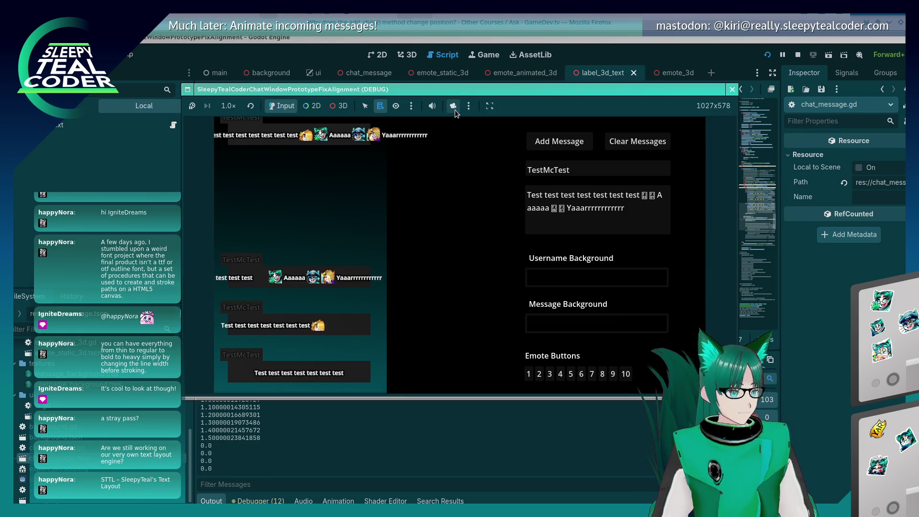
left_click(454, 106)
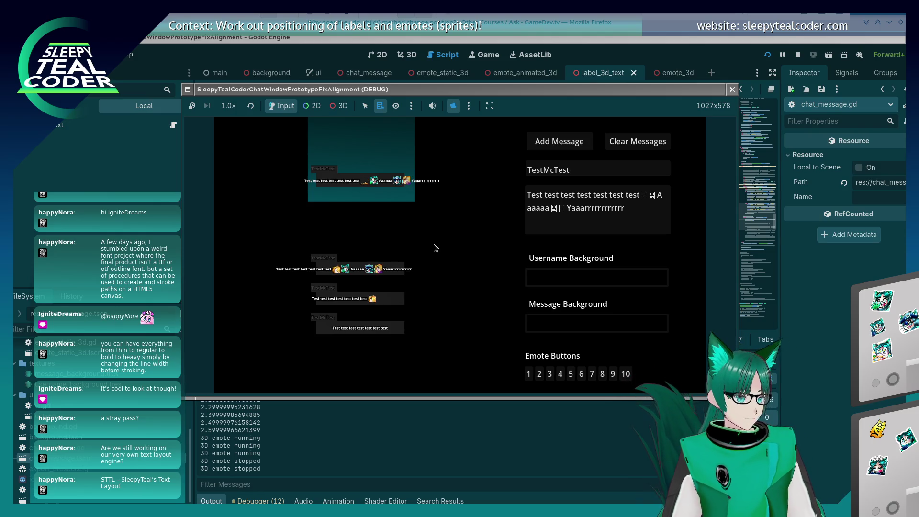
- Change the line 211 divisor, rerun, and inspect the messages through the 3D override camera
left_click(688, 233)
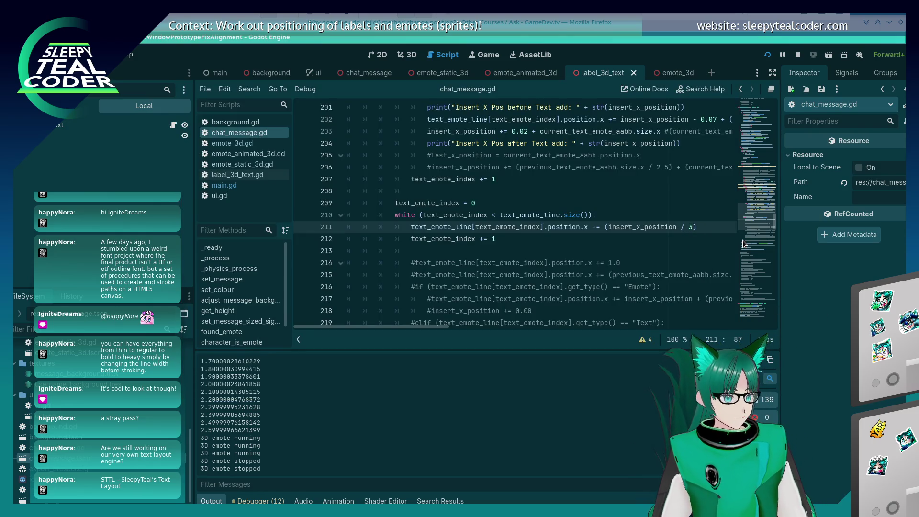
type("0")
key("F5")
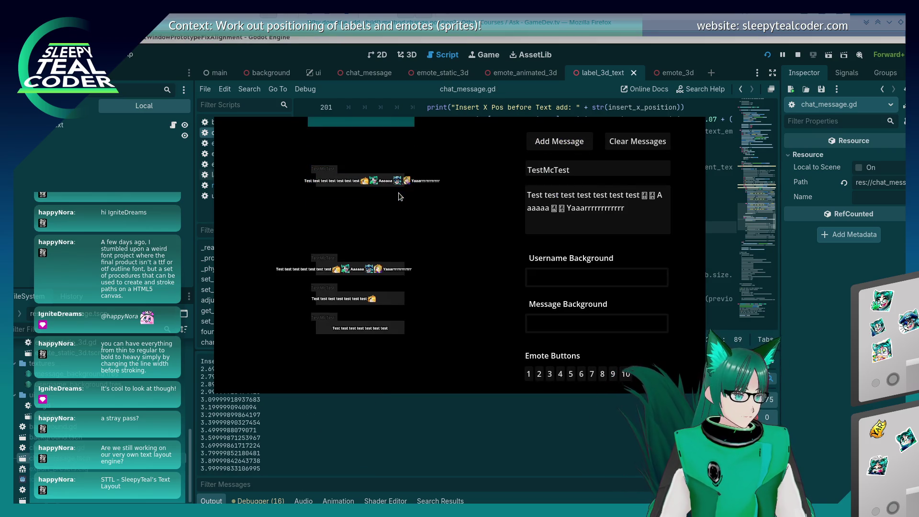
key("alt+Tab")
left_click(454, 106)
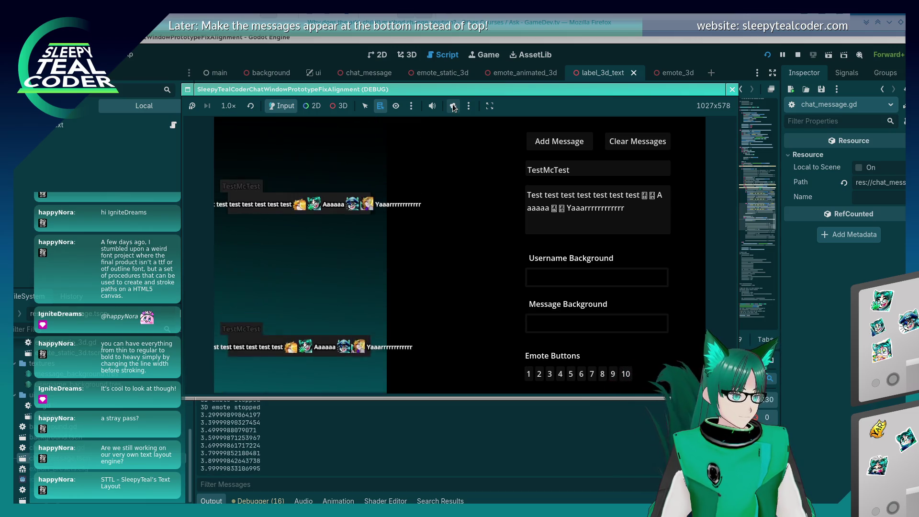
left_click(453, 106)
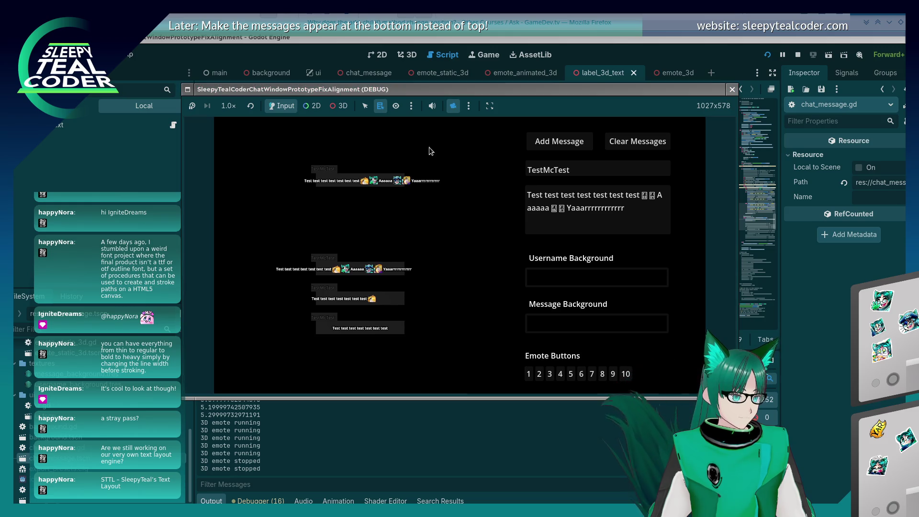
left_click(340, 106)
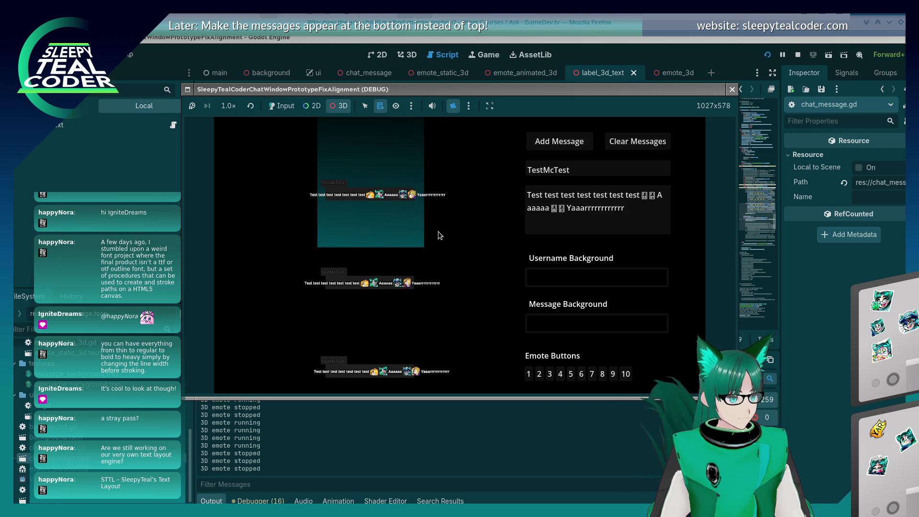
left_click_drag(382, 226, 383, 278)
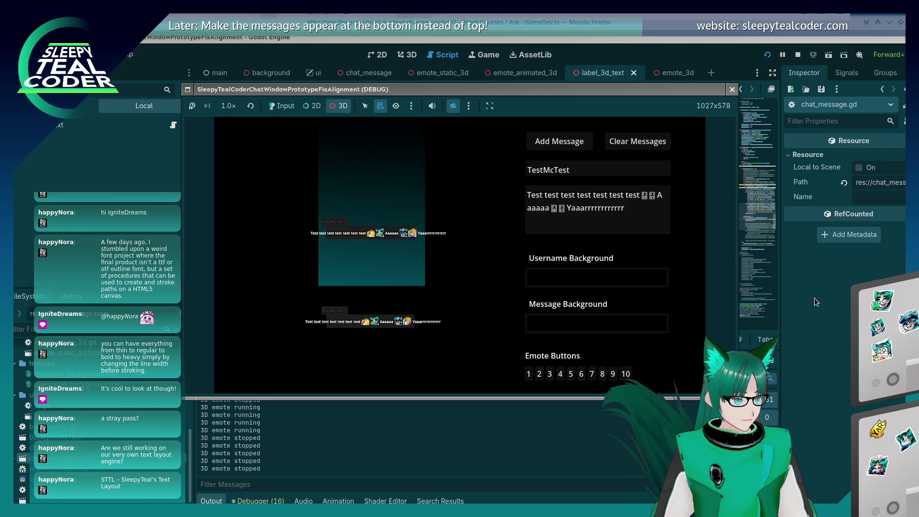
- Replace the line 211 divisor with 4, rerun, and add a new test message
key("F8")
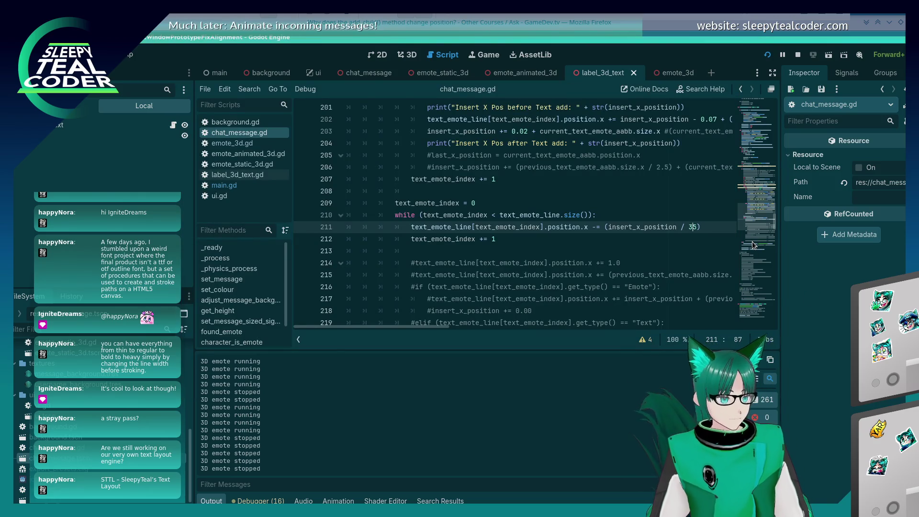
key("Delete")
key("BackSpace")
key("BackSpace")
type("4")
key("alt+Tab")
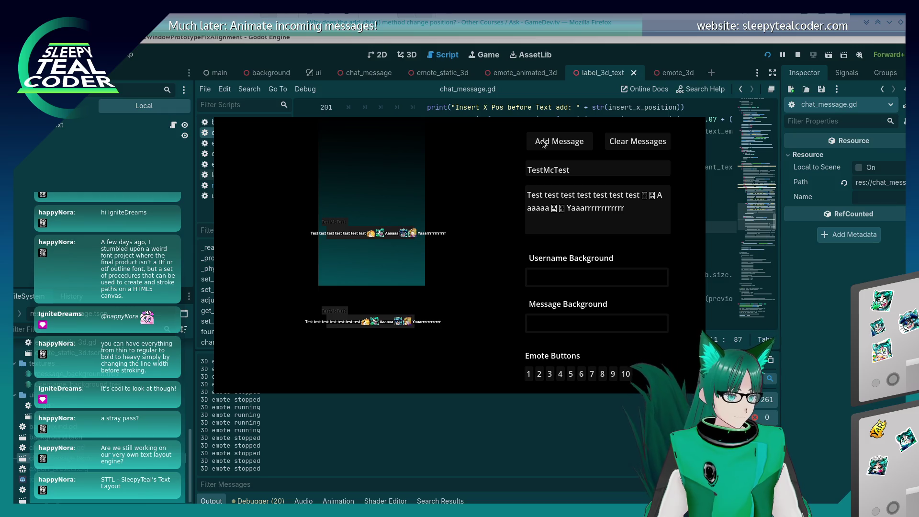
key("alt+Tab")
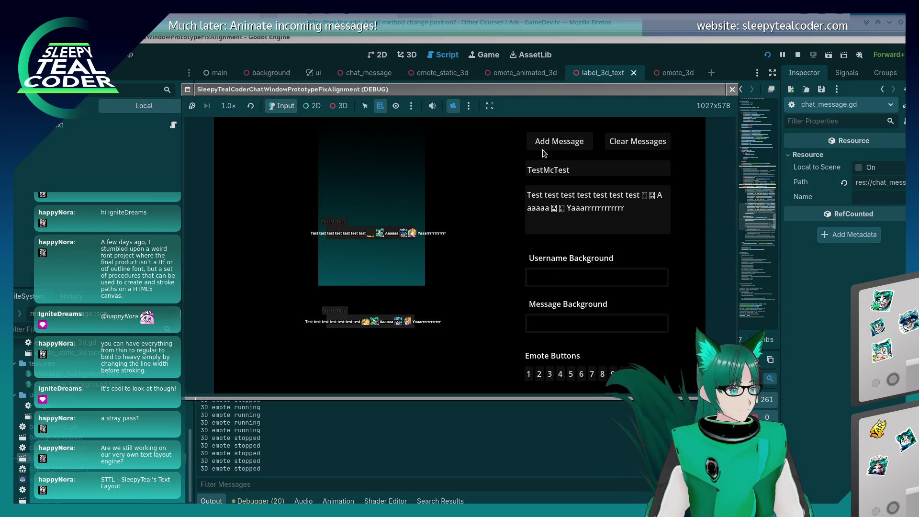
left_click(540, 149)
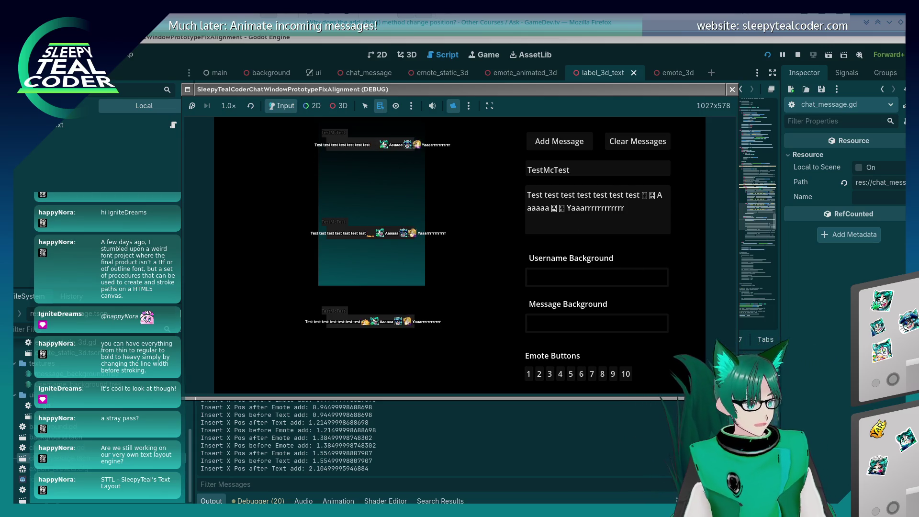
- Append .0 to the line 211 divisor and rerun the game
key("alt+Tab")
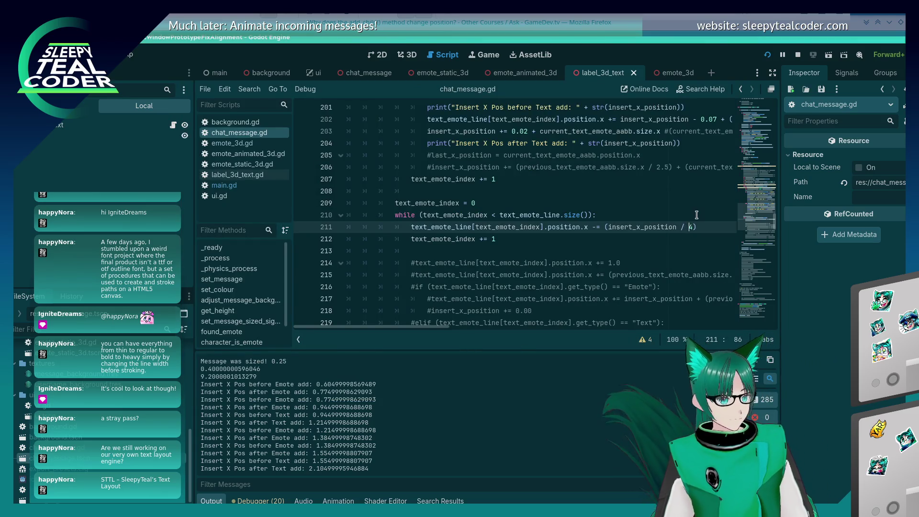
type(".0")
key("F5")
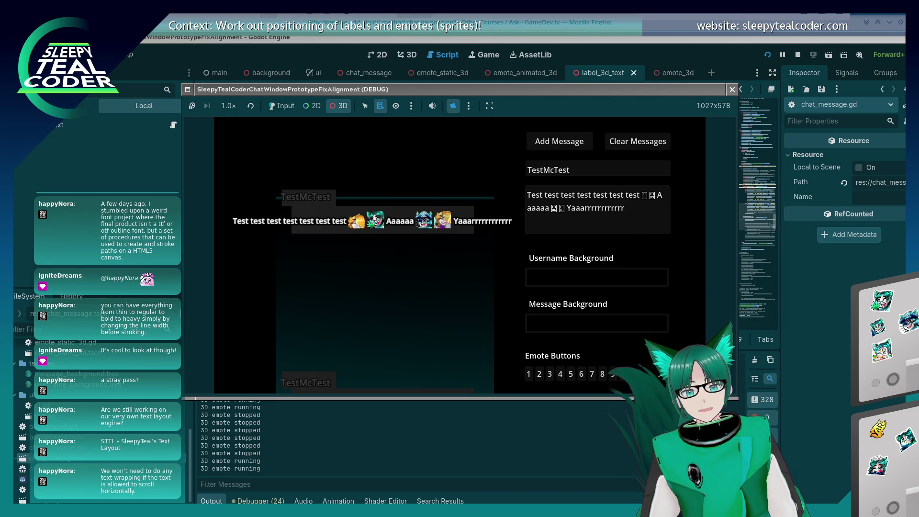
- Measure the gaps under the message emotes with the KDE Screen Ruler
mouse_move(421, 293)
left_mouse_down()
mouse_move(365, 303)
mouse_move(356, 255)
left_mouse_up()
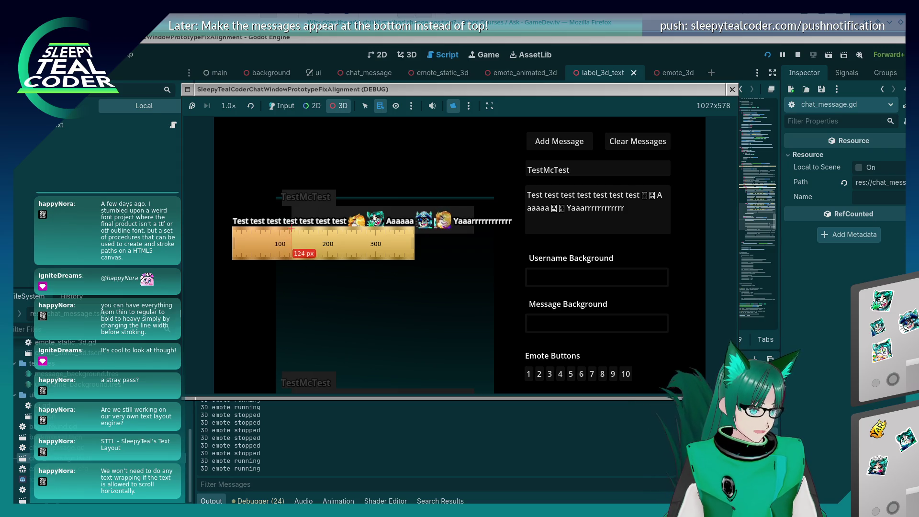
mouse_move(291, 227)
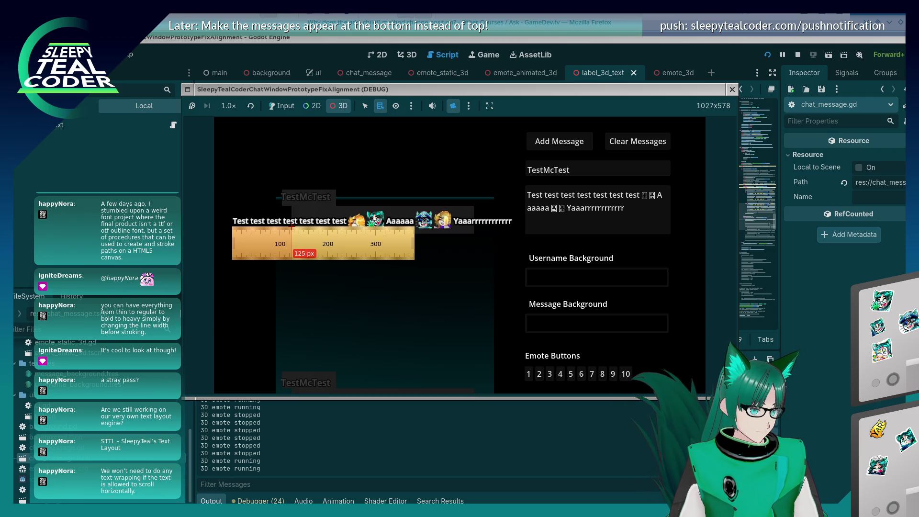
mouse_move(289, 243)
left_mouse_down()
mouse_move(546, 271)
mouse_move(531, 249)
left_mouse_up()
mouse_move(515, 245)
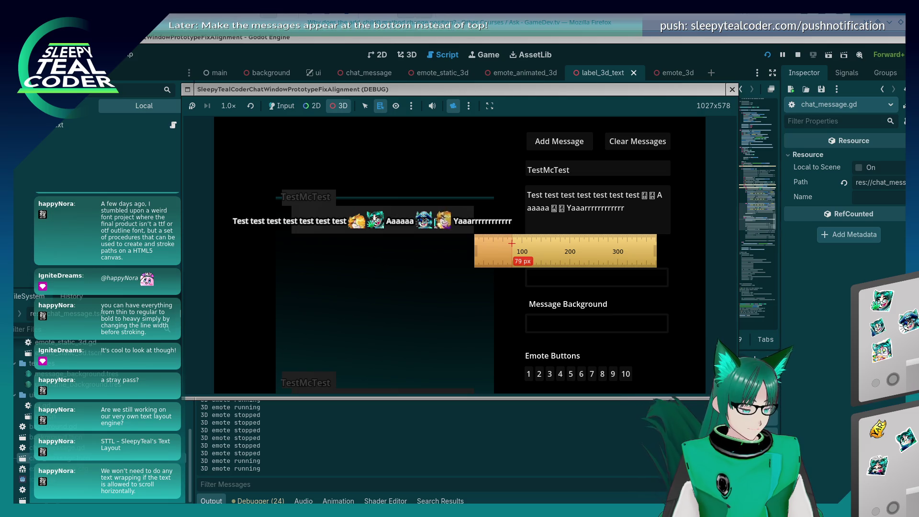
- Save the script with the 2.75 divisor, quit the screen ruler, and return to the game
left_click(827, 292)
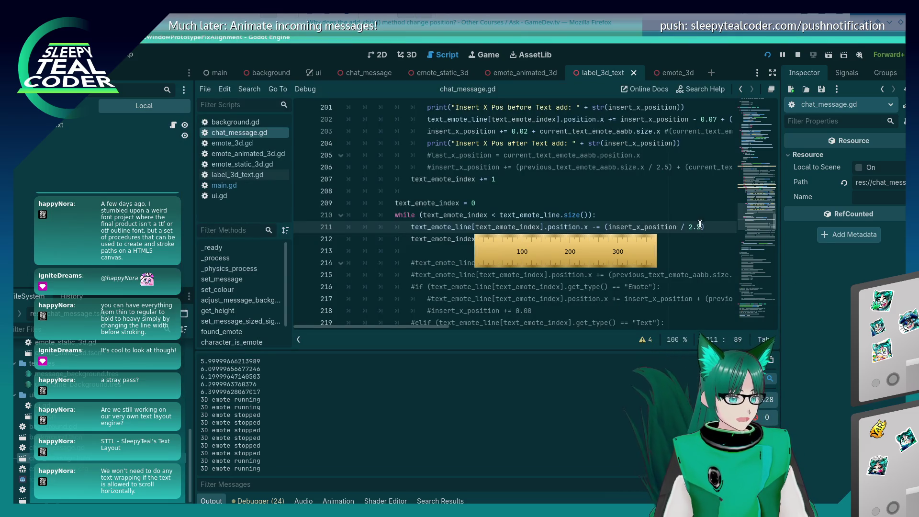
key("ctrl+s")
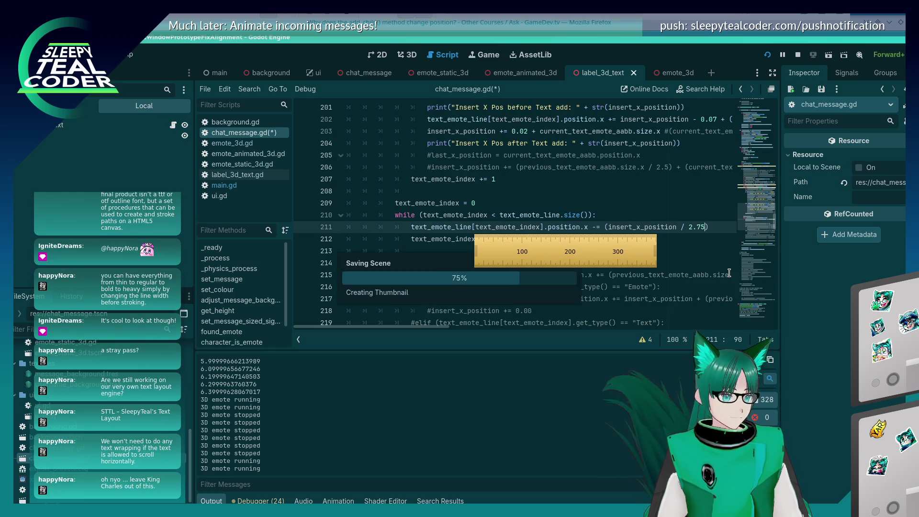
right_click(550, 247)
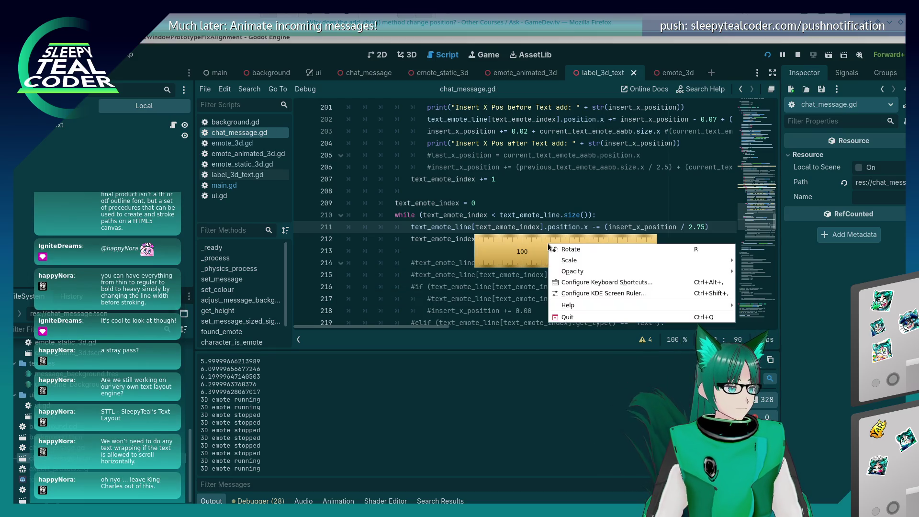
left_click(568, 317)
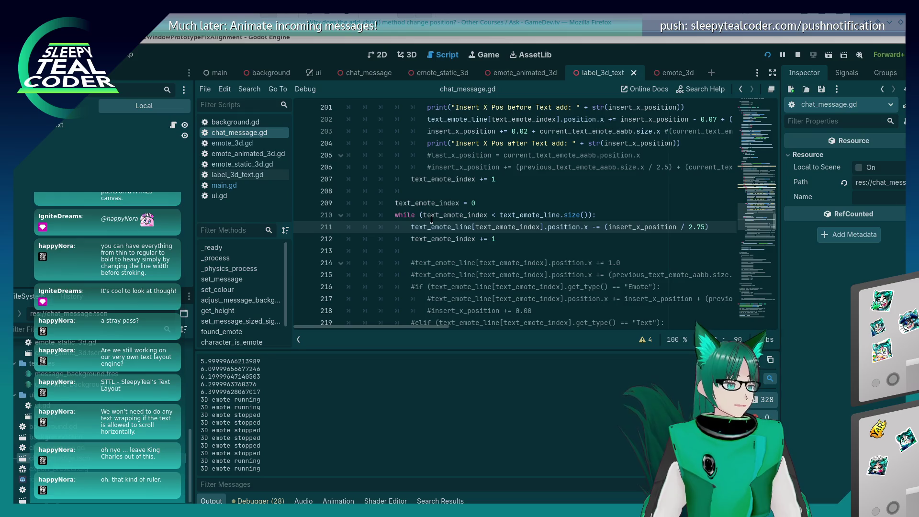
key("alt+Tab")
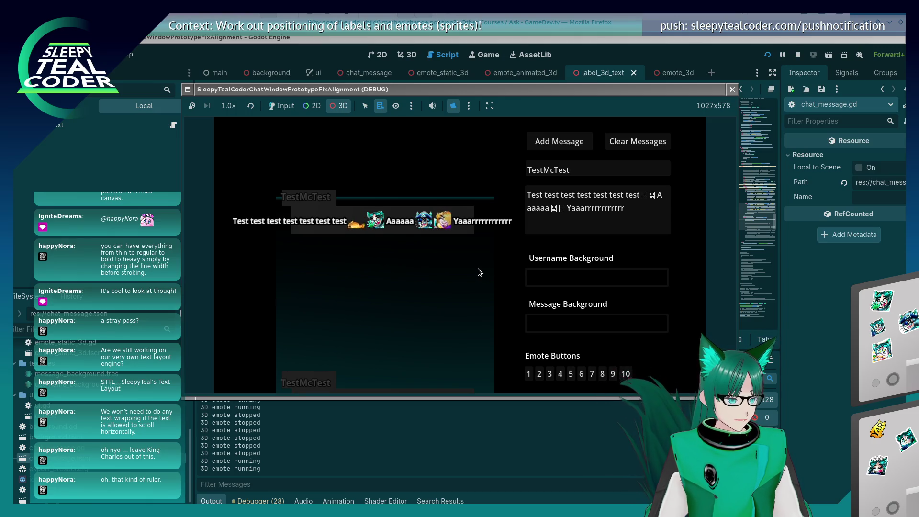
- Post a test message, measure its text and emote gaps with the ruler, then stop the game
key("alt+Tab")
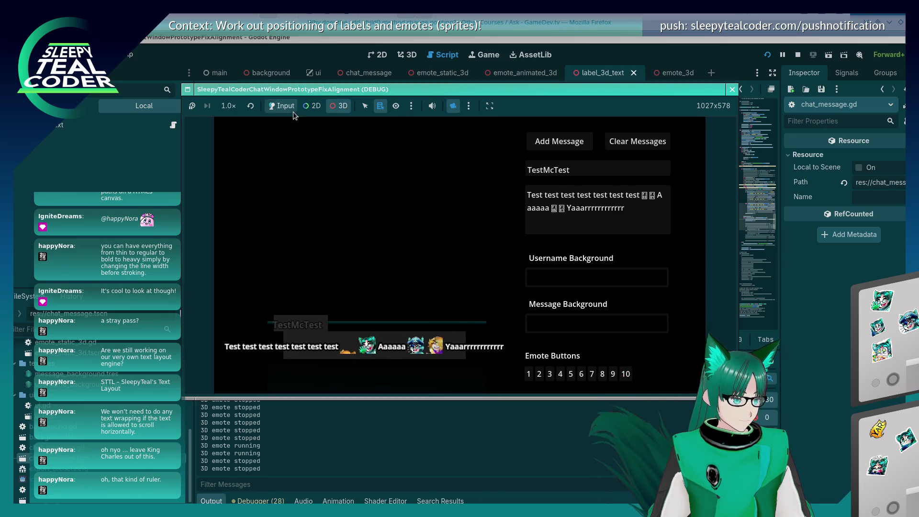
left_click(559, 141)
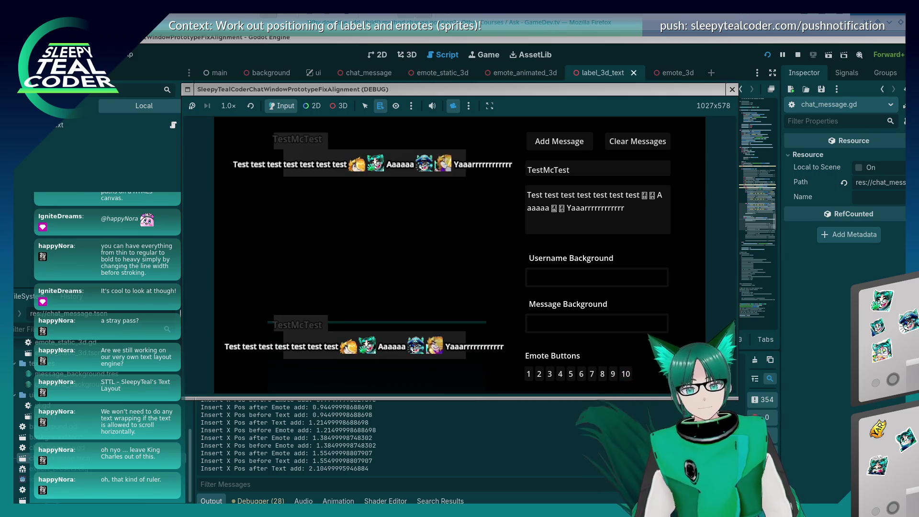
mouse_move(319, 246)
left_mouse_down()
mouse_move(277, 227)
mouse_move(293, 248)
mouse_move(274, 198)
left_mouse_up()
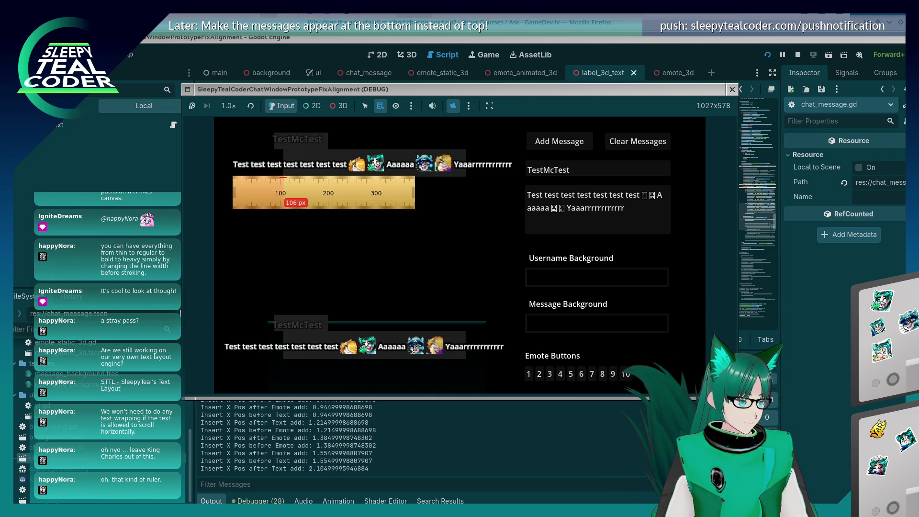
left_click_drag(280, 193, 515, 195)
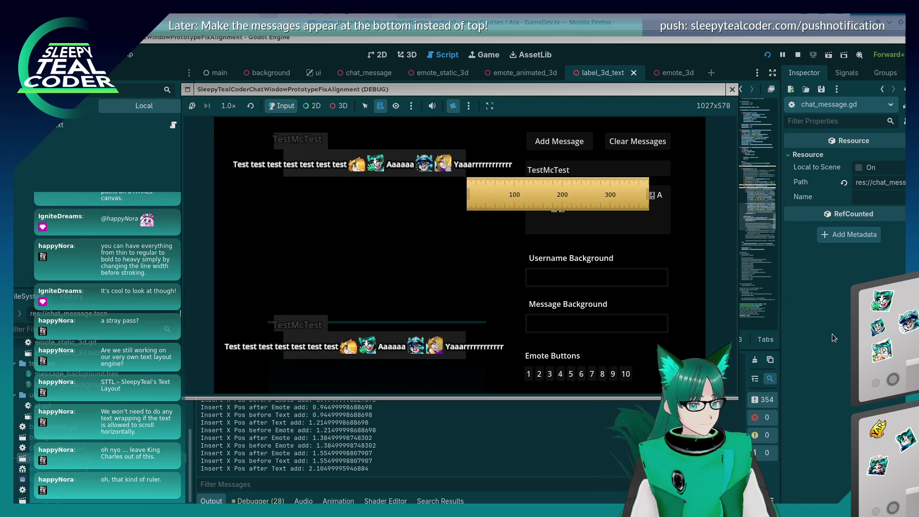
key("F8")
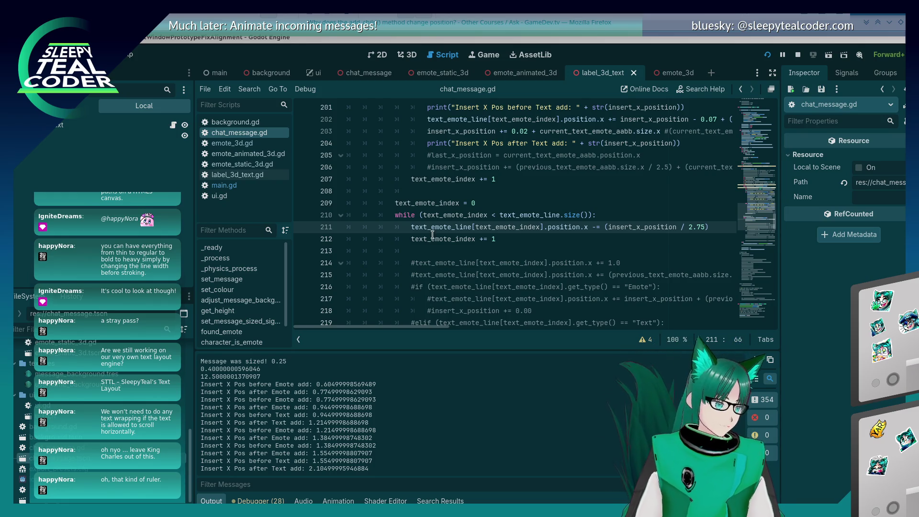
key("ctrl+f")
type("2.")
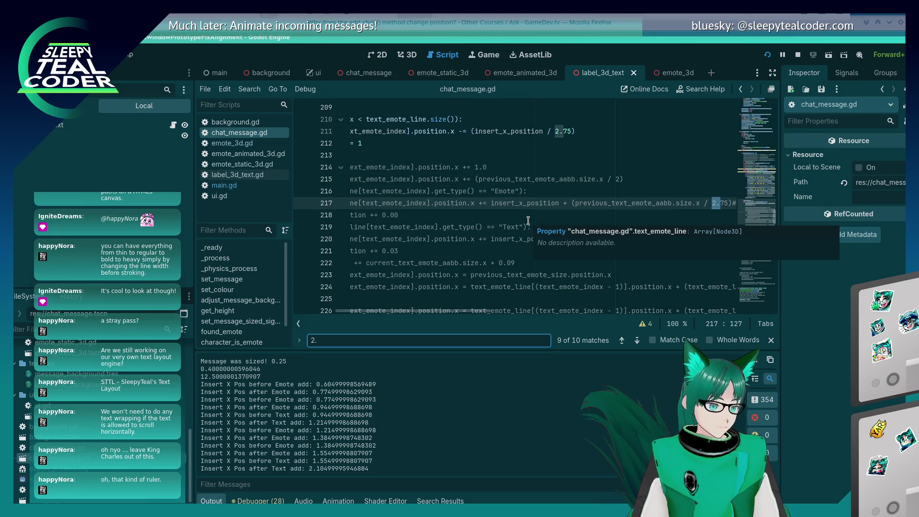
key("Return")
key("Return")
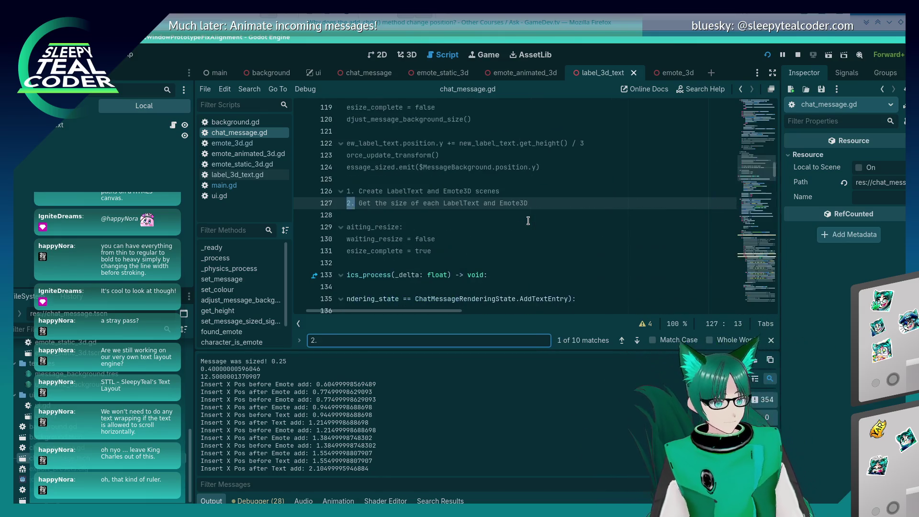
key("Return")
key("Return")
key("Return")
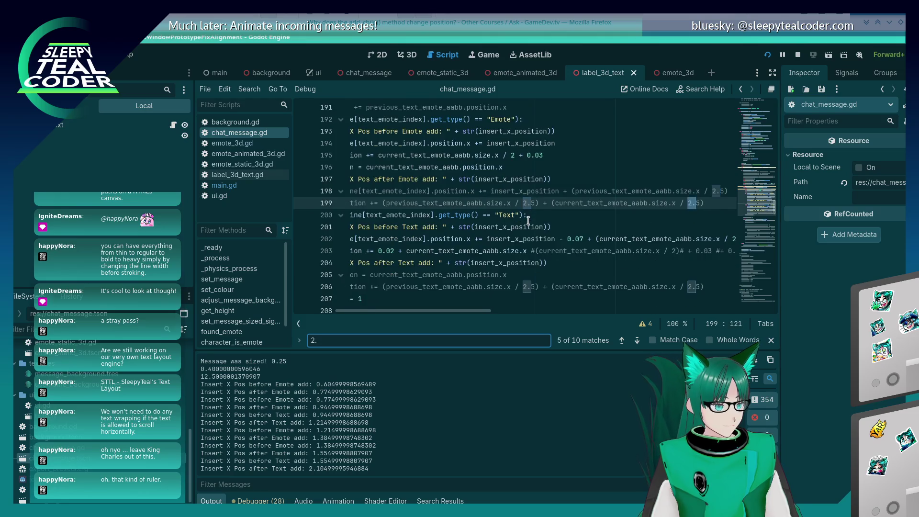
key("Return")
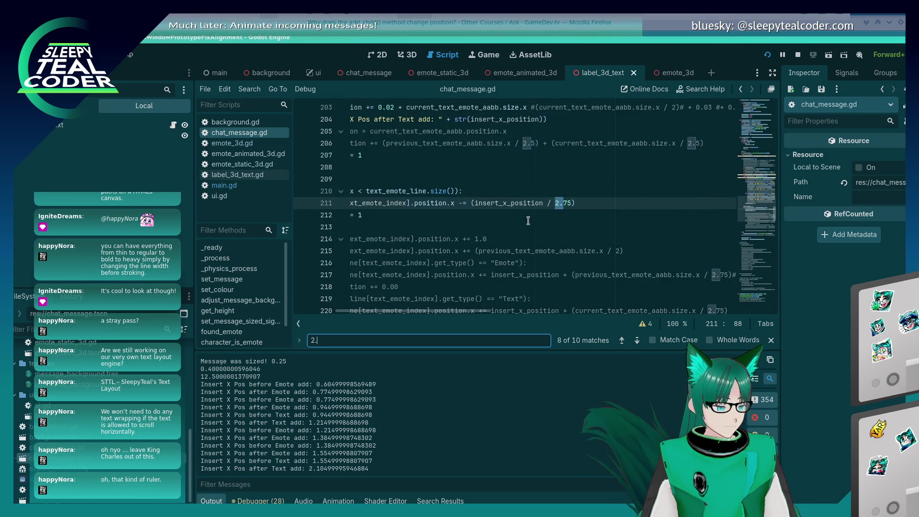
key("Return")
key("shift+Return")
key("shift+Return")
key("shift+Return")
key("shift+Return")
key("shift+Return")
key("Return")
key("Return")
key("Return")
key("Return")
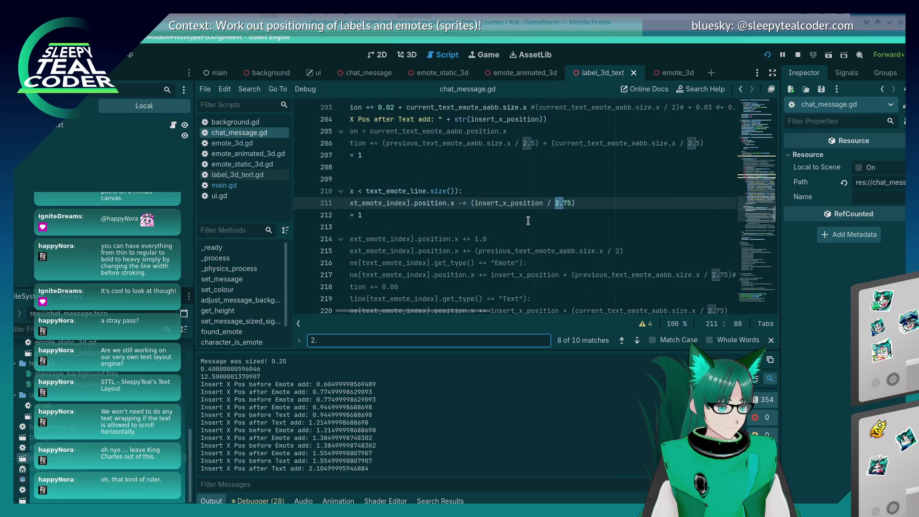
key("Escape")
key("Home")
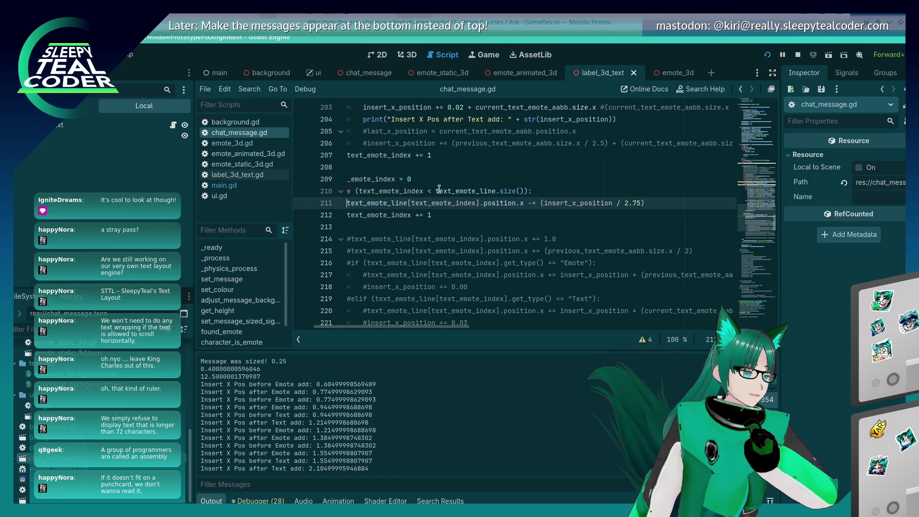
left_click(485, 211)
left_click(485, 206)
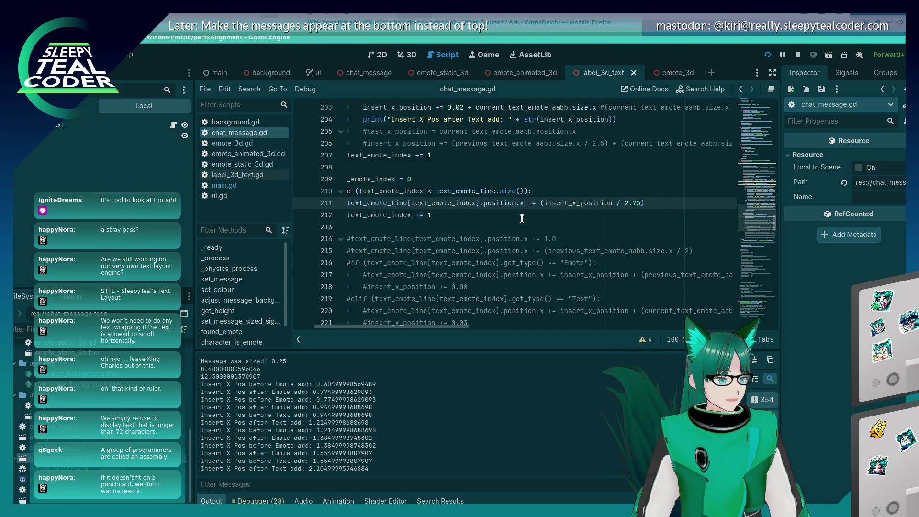
key("alt+Tab")
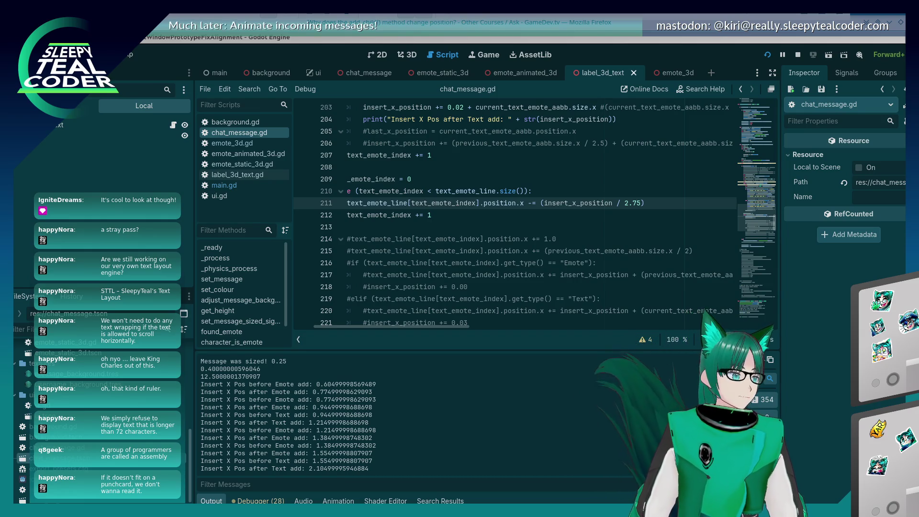
key("alt+Tab")
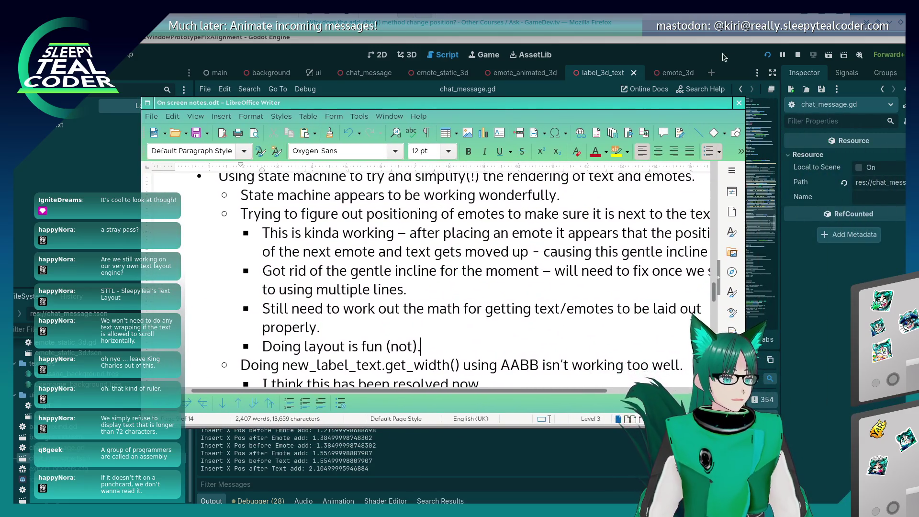
- Bring the Godot script editor back in front of On screen notes.odt
left_click(701, 47)
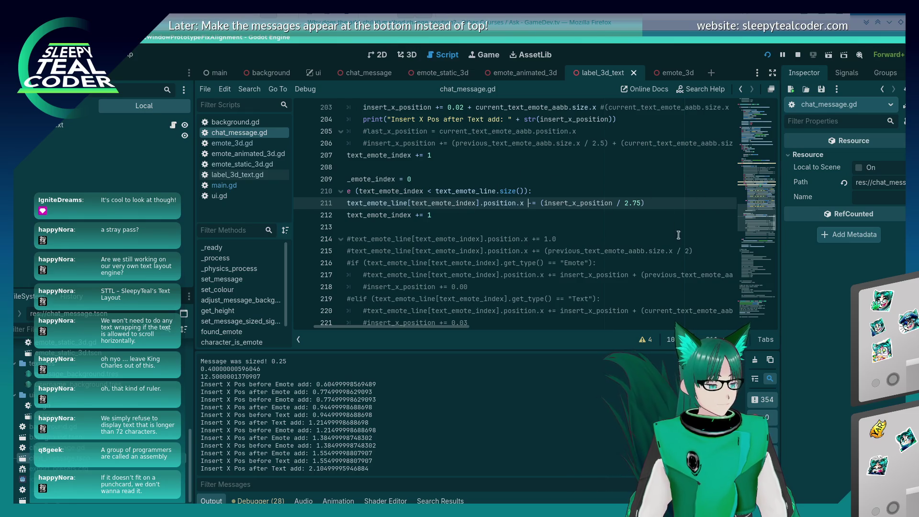
type("-")
- Review the 0.02 and 0.07 x-offsets and size terms on lines 202–211, then switch to the notes
left_click(537, 204)
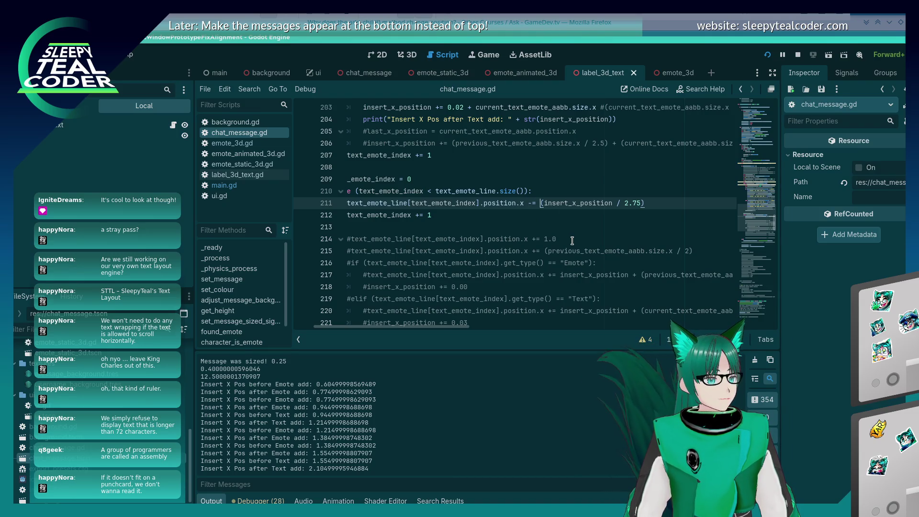
scroll(568, 243, "up", 4)
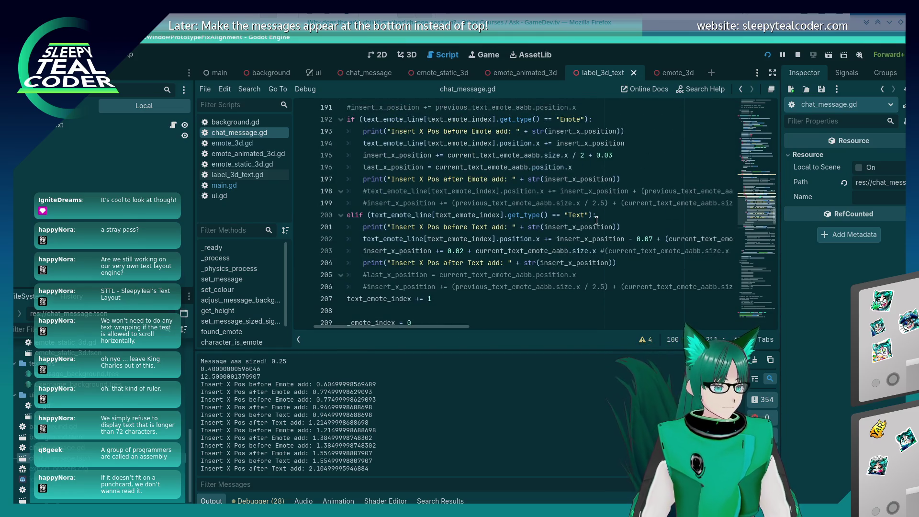
left_click(581, 251)
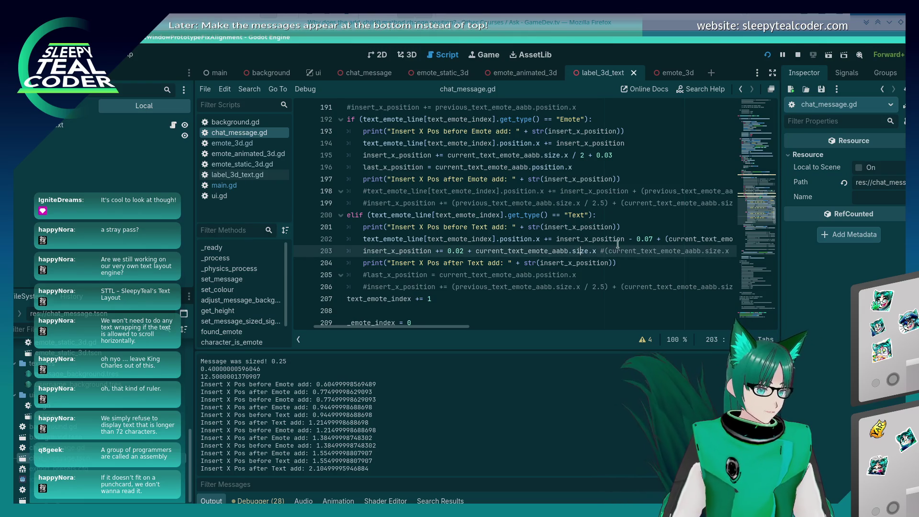
left_click(466, 251)
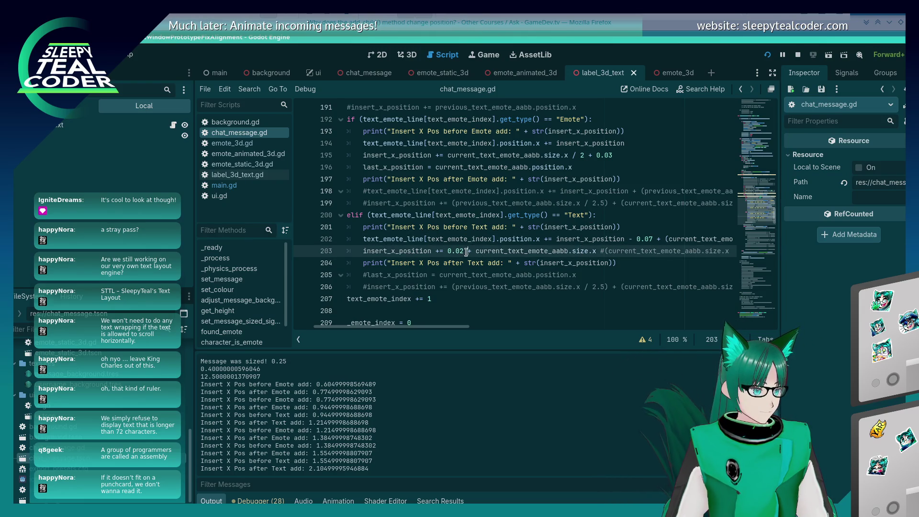
left_click(637, 239)
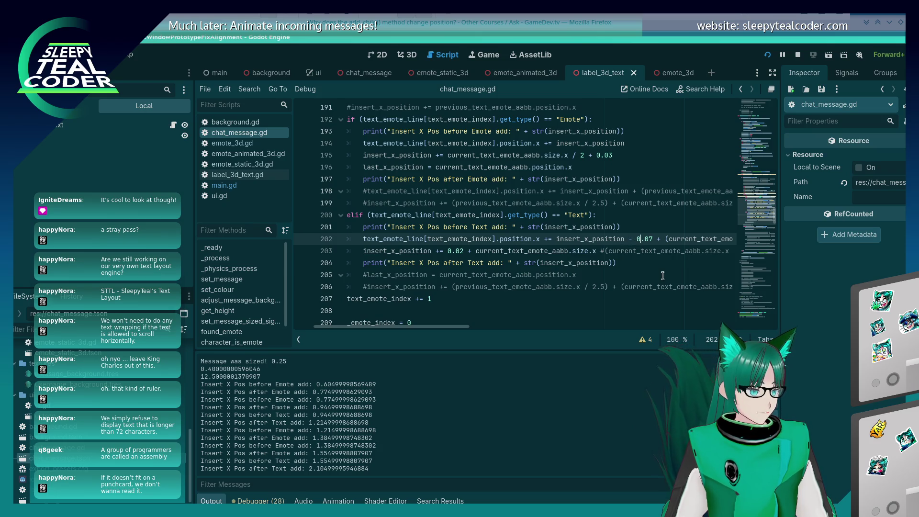
mouse_move(578, 254)
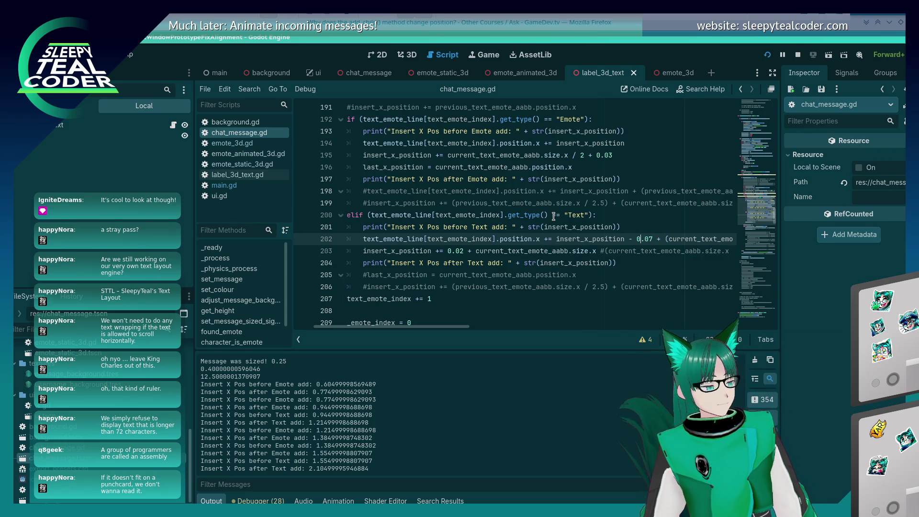
key("alt+Tab")
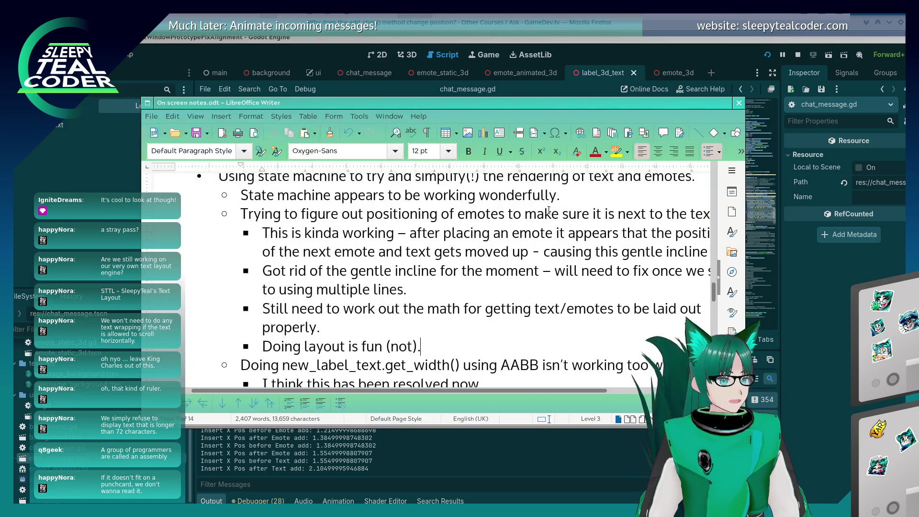
scroll(391, 312, "down", 5)
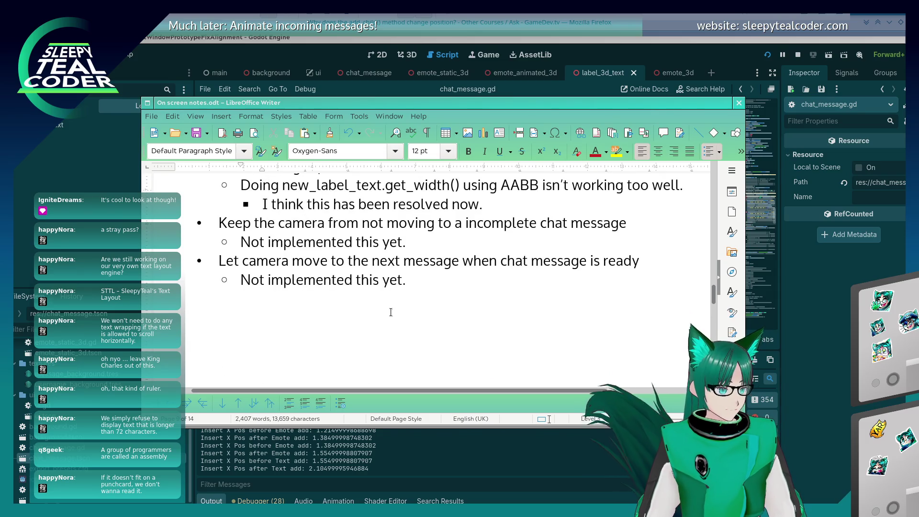
scroll(393, 324, "up", 1)
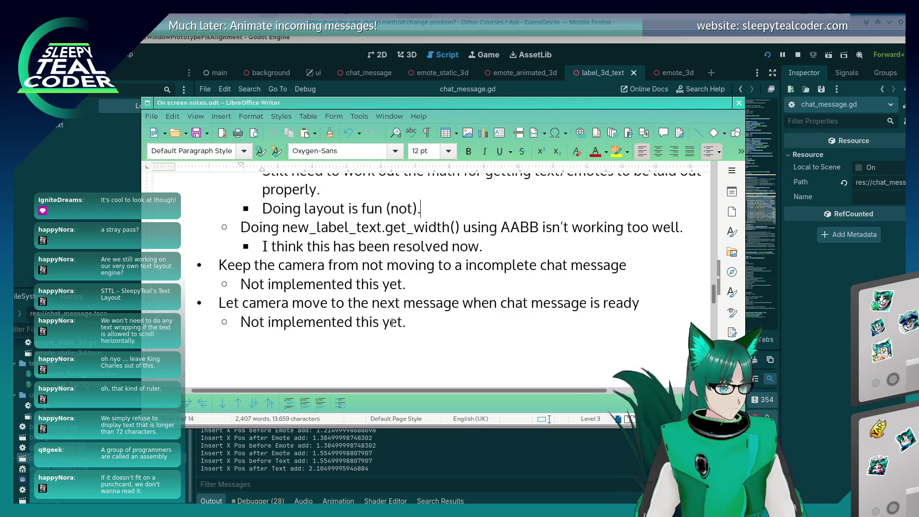
left_click(524, 251)
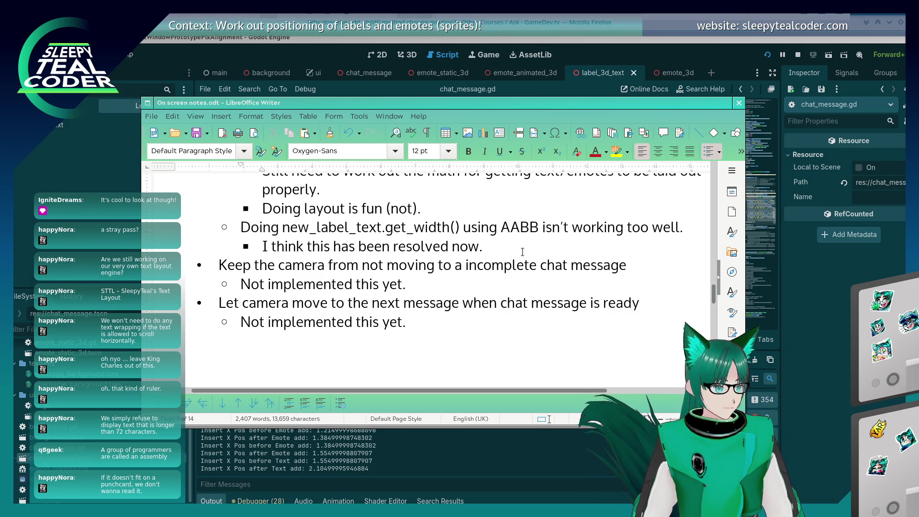
key("Down")
key("Down")
scroll(444, 280, "up", 2)
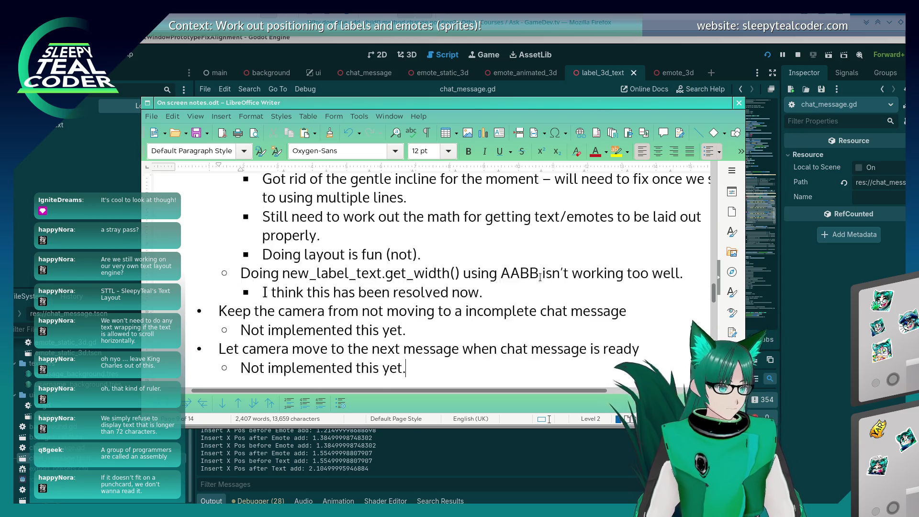
scroll(444, 280, "up", 2)
left_click(640, 280)
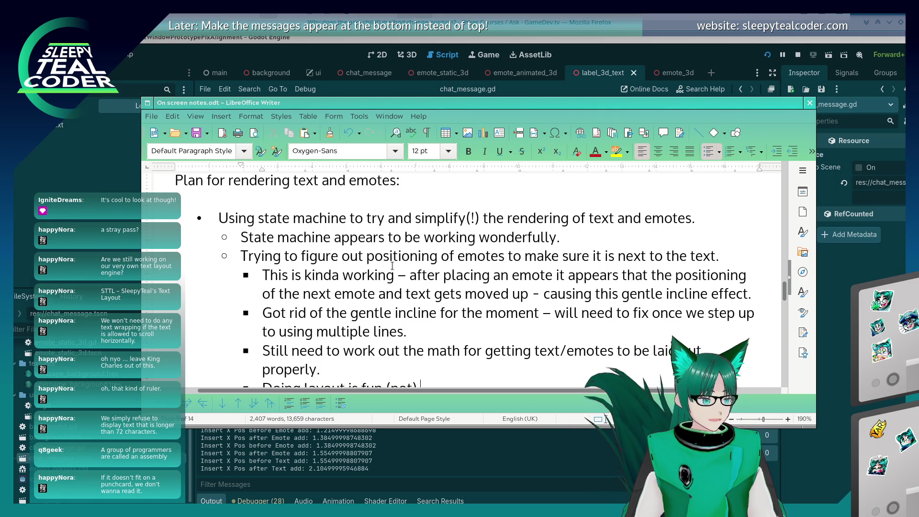
- Mark the emote-positioning bullet [Done] and the next bullet [Fixed]
left_click(739, 262)
type("[Done]")
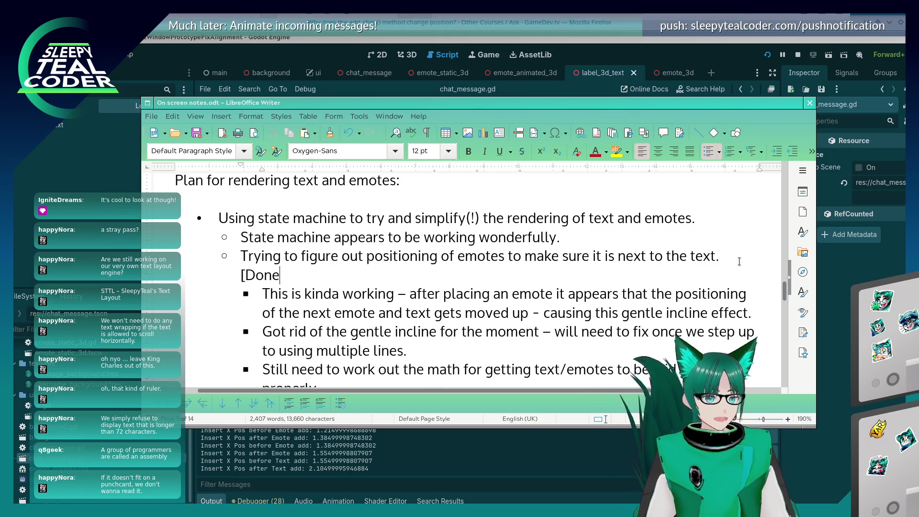
key("Down")
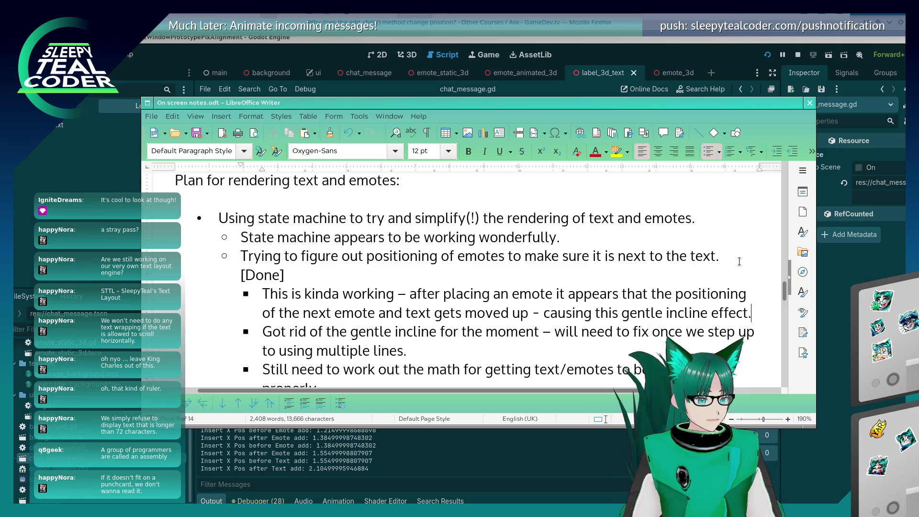
type("[Fixed]")
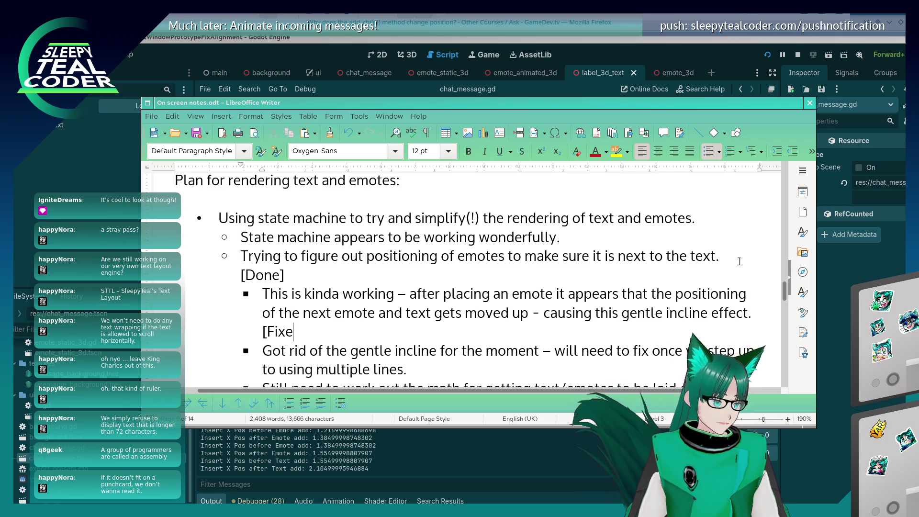
key("Down")
key("Down")
key("Down")
key("Up")
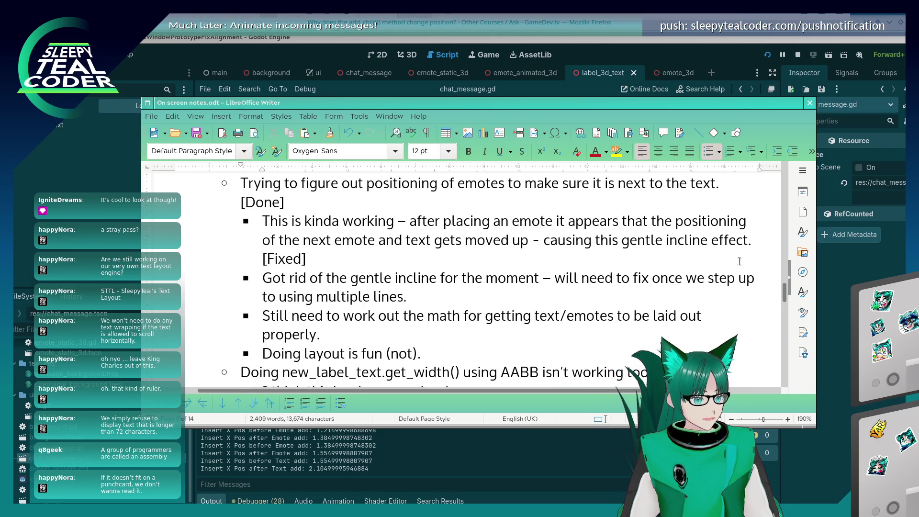
- Append '[Working on single line, multiple lines to follow]' to the multiple-lines bullet
key("End")
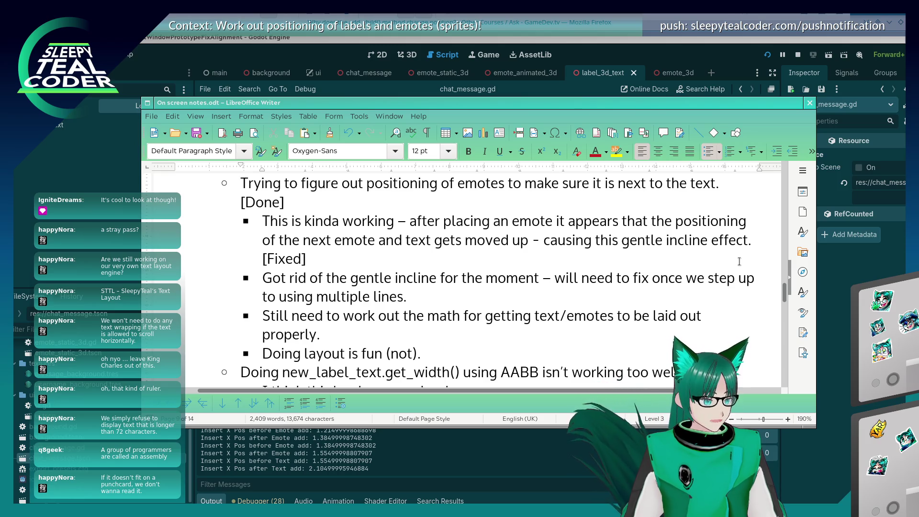
type(" [W")
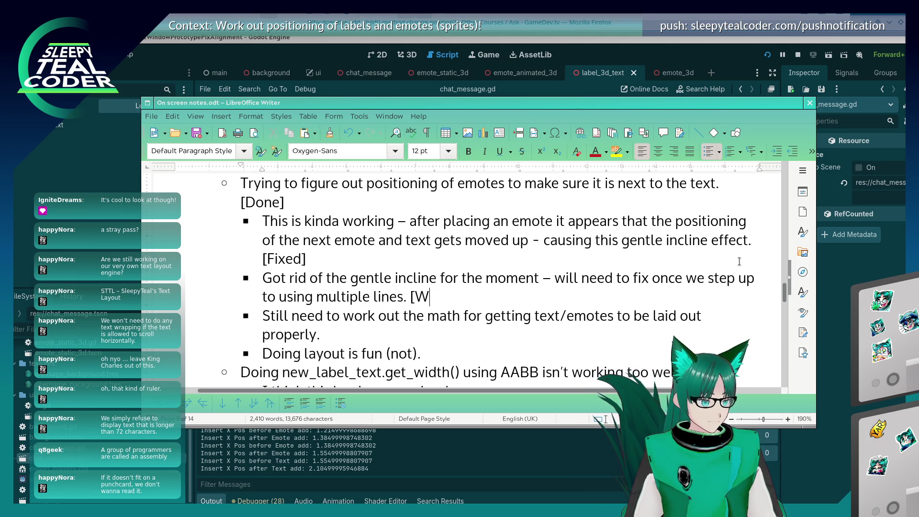
type("orking on a")
key("BackSpace")
type("s")
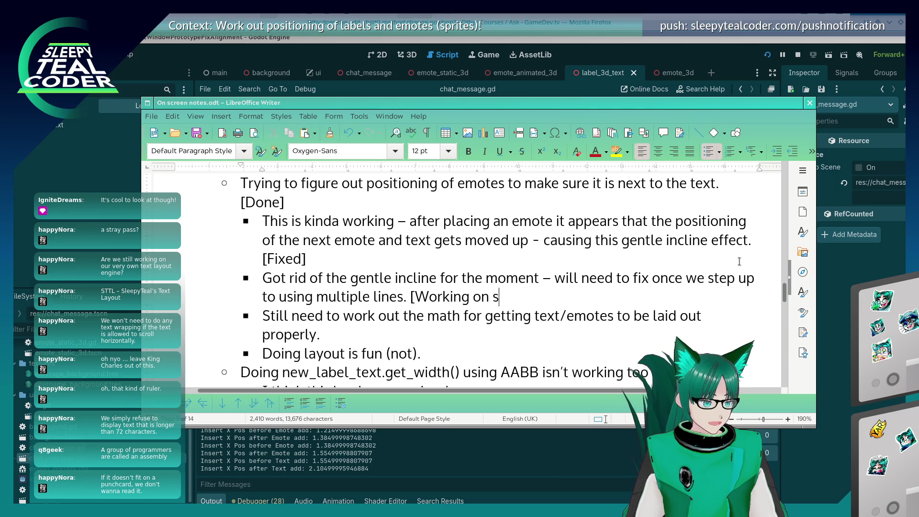
type("ingle line, mult")
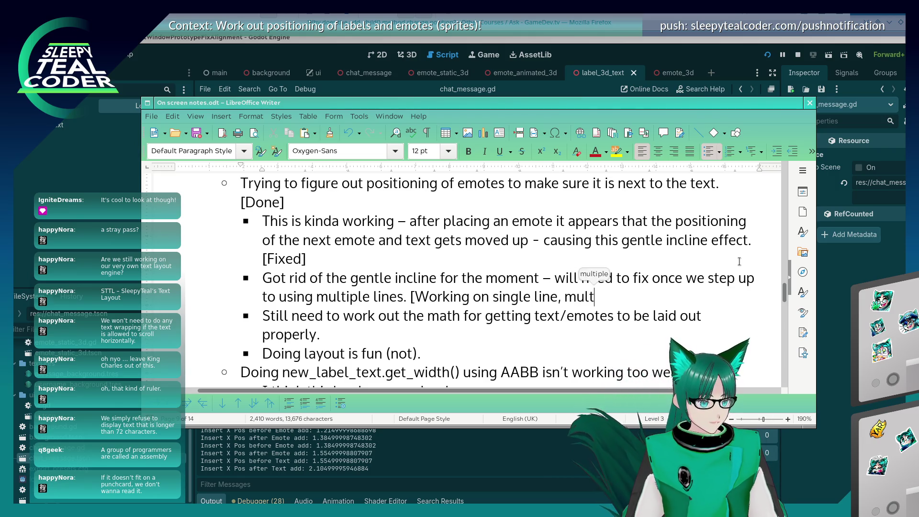
type("iple lines to follow")
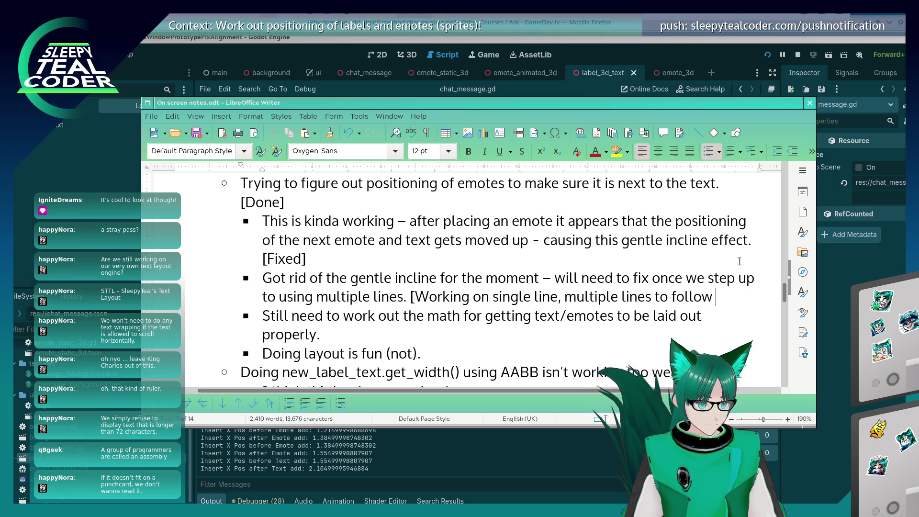
key("BackSpace")
type("]")
key("Down")
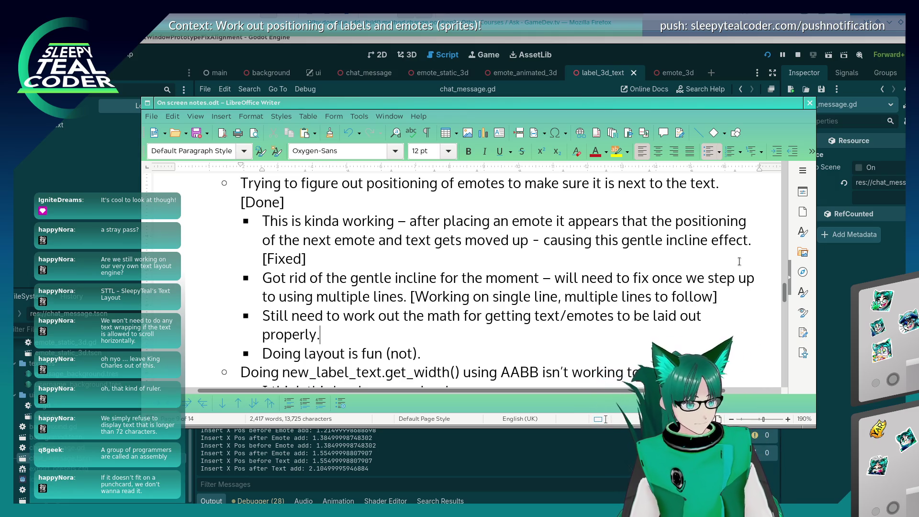
- Append '[Mostly figured out - still some little bits and pieces to think about]' to the layout bullet
key("End")
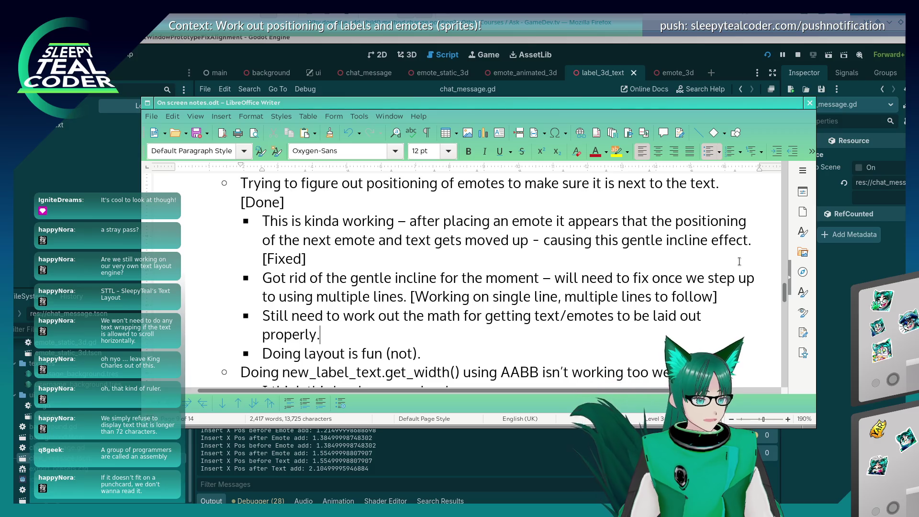
type("[")
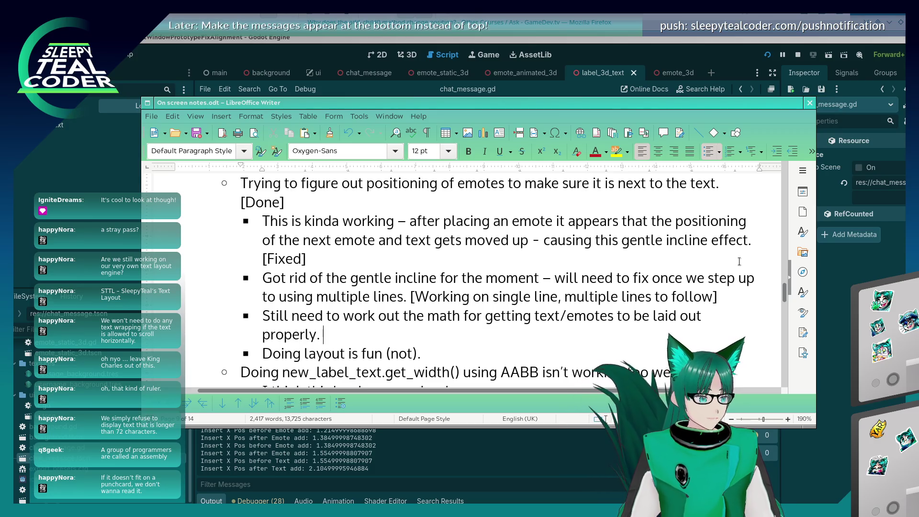
type("Mostly fig")
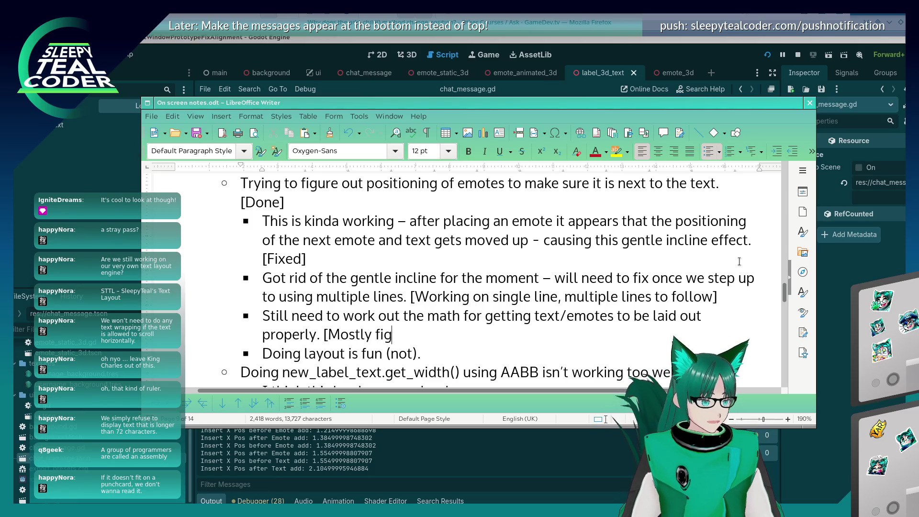
type("ured out - ")
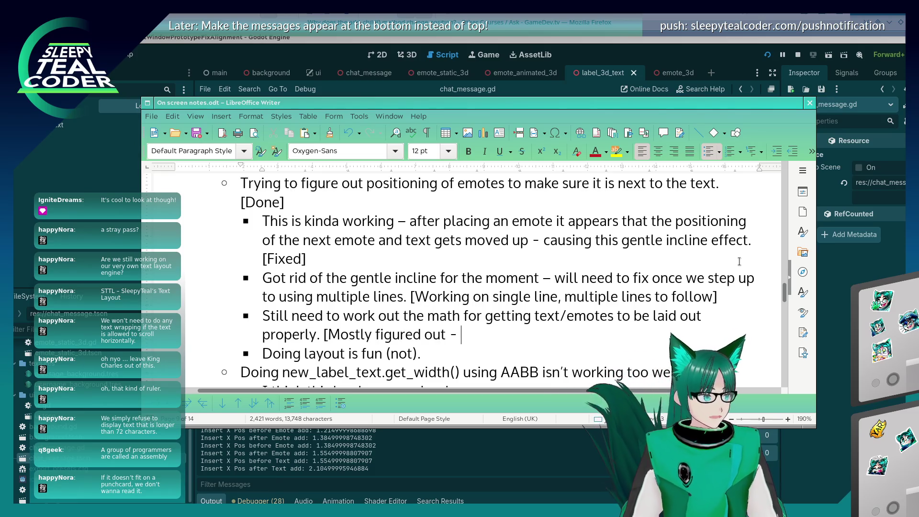
type("still some little bits ")
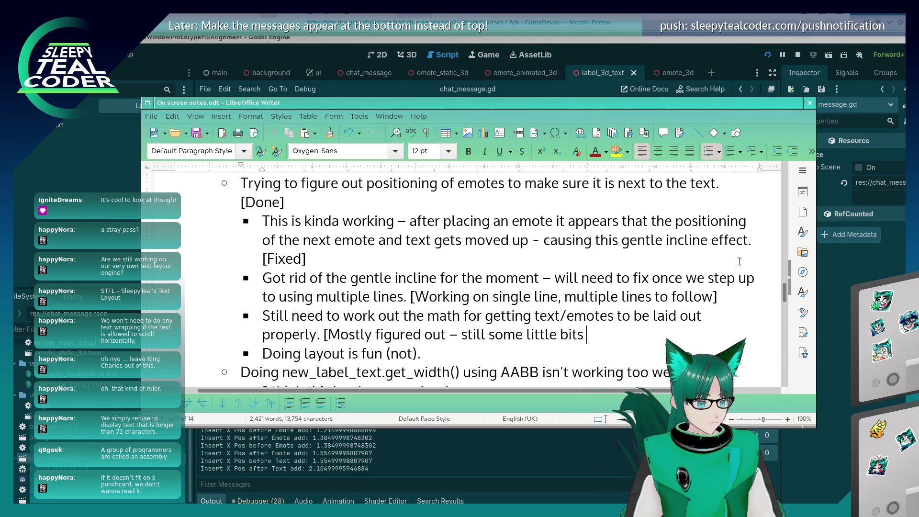
type("and pieces to think about")
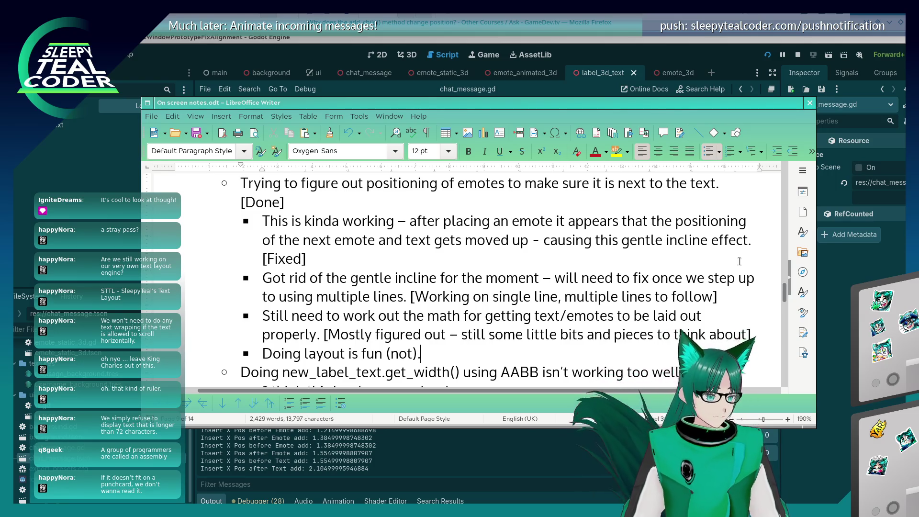
key("End")
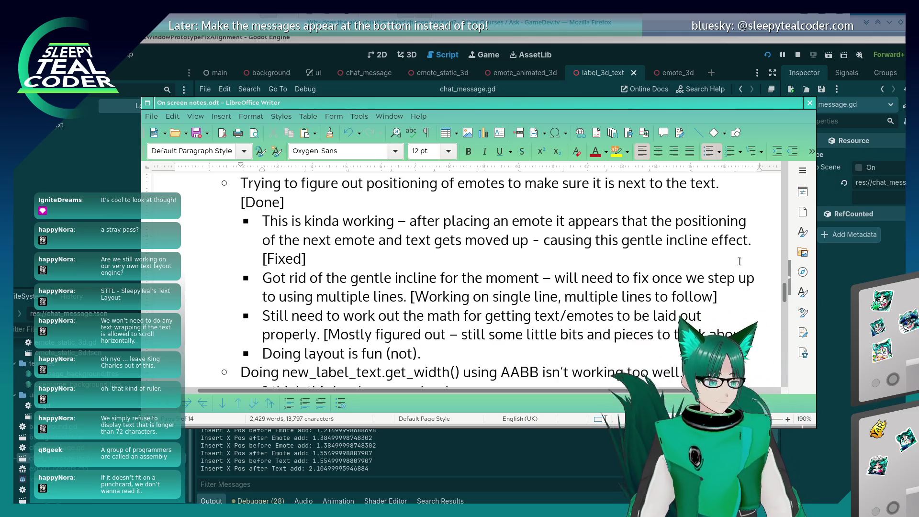
scroll(332, 257, "down", 2)
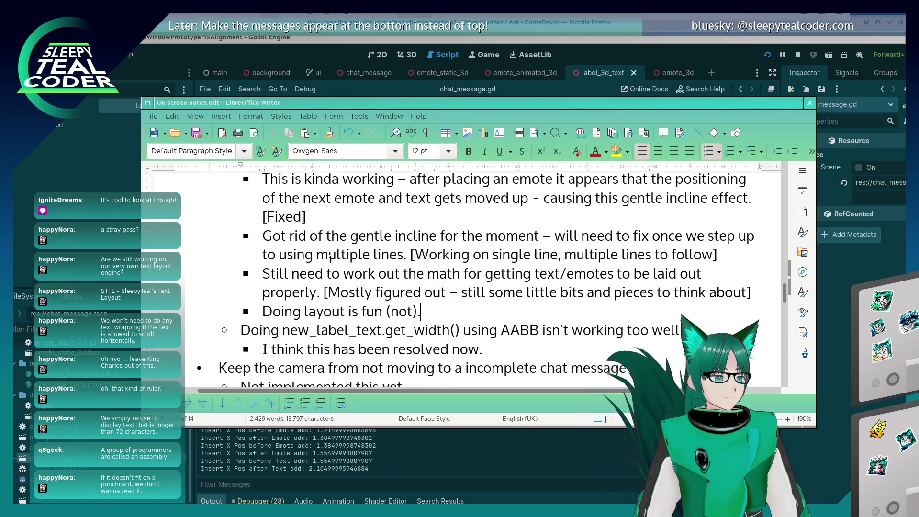
scroll(331, 257, "down", 3)
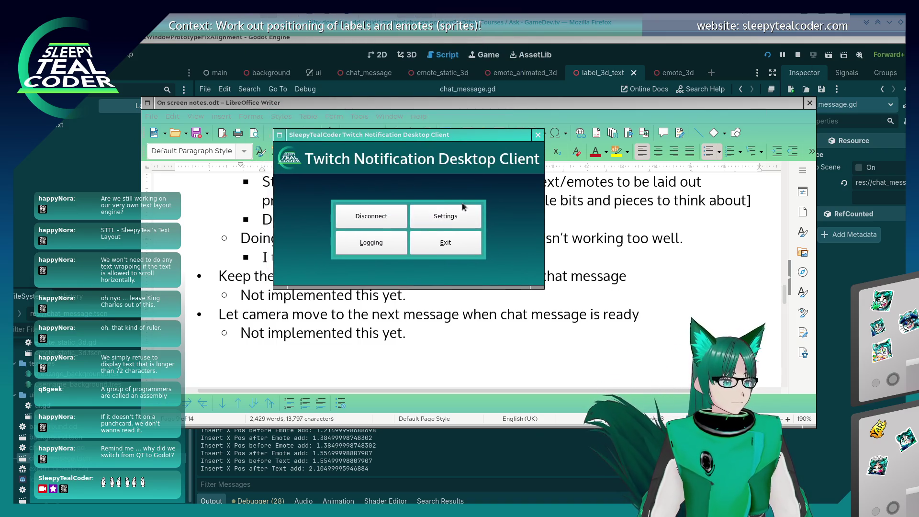
- Look over the client's Chat, Big Notification and connection settings, then close them unchanged
left_click(458, 215)
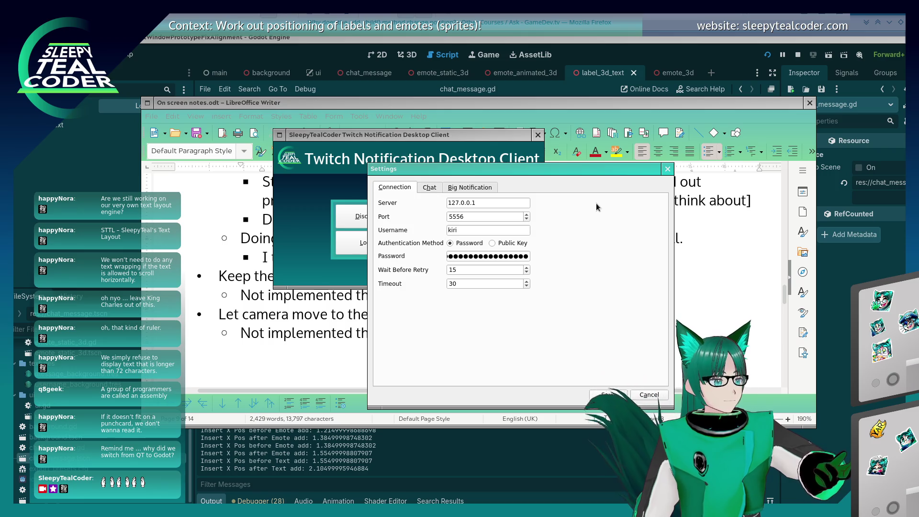
left_click(433, 187)
key("Right")
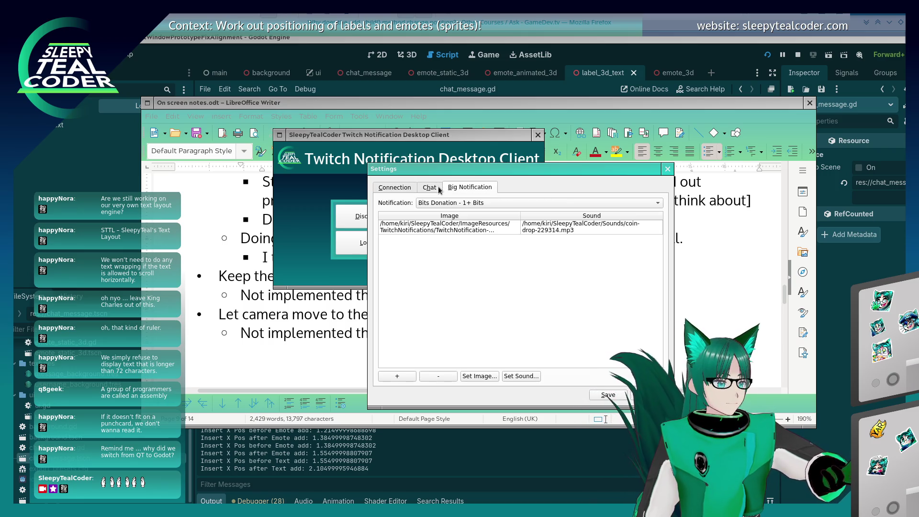
left_click(395, 187)
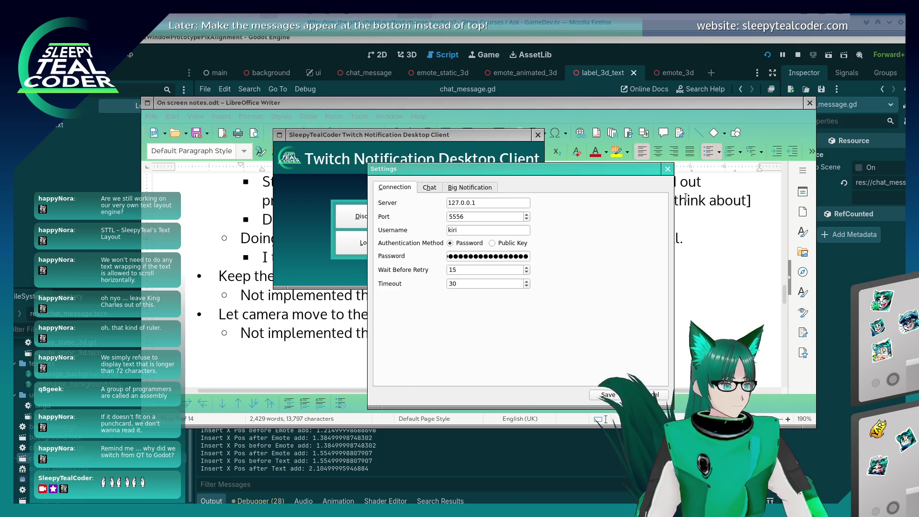
left_click(668, 169)
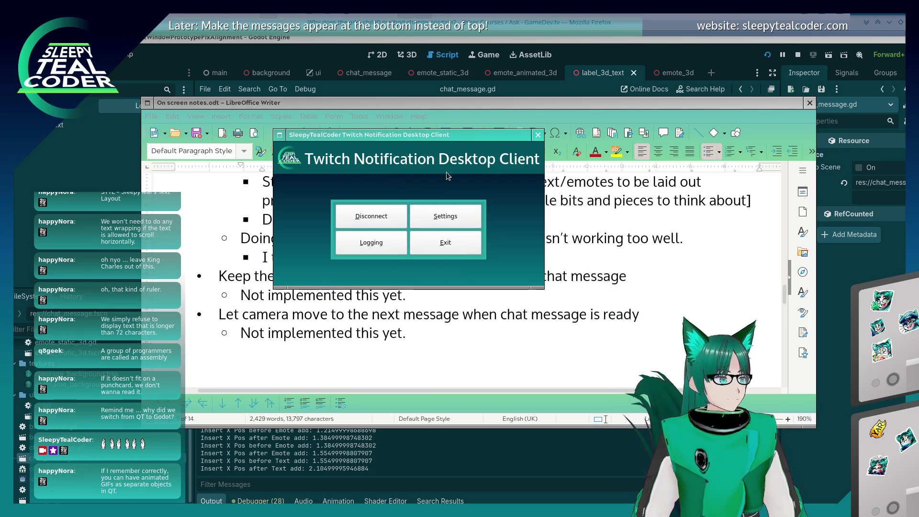
- Hide the notification client and cycle through Writer and Godot to the Firefox forum thread
middle_click(392, 138)
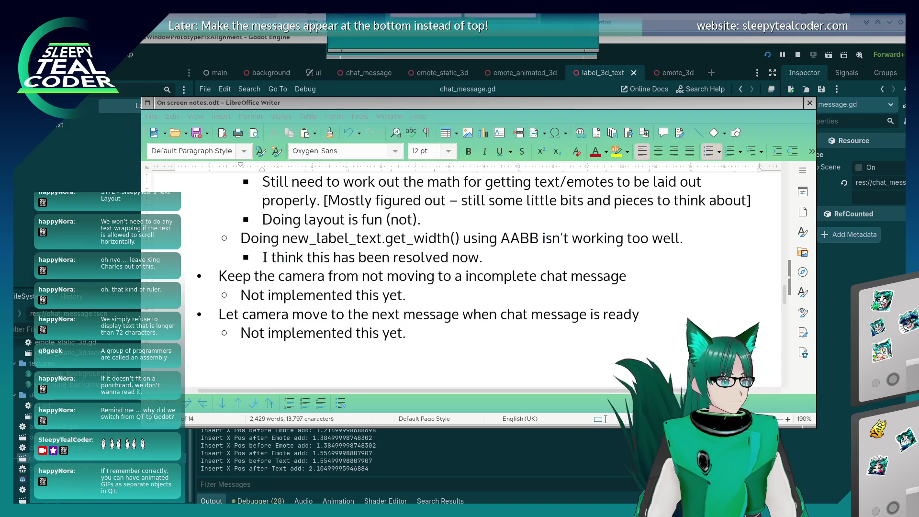
left_click(372, 106)
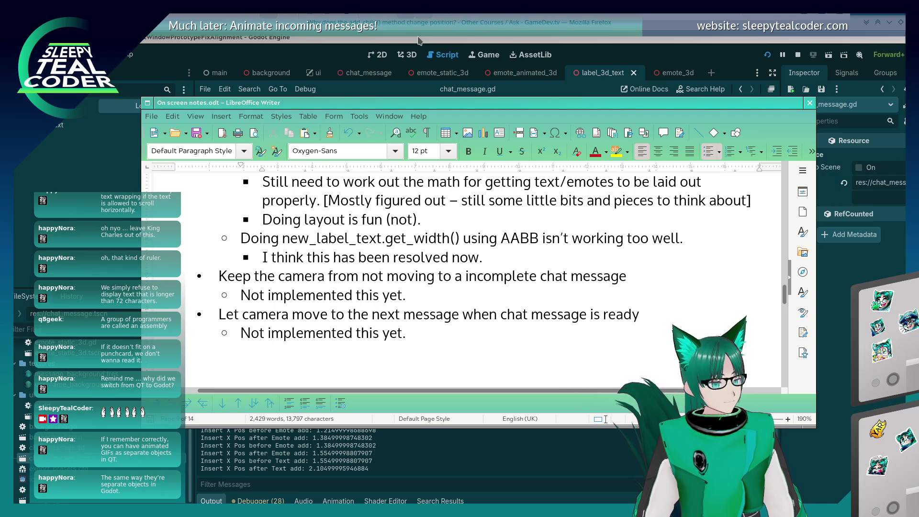
left_click(419, 40)
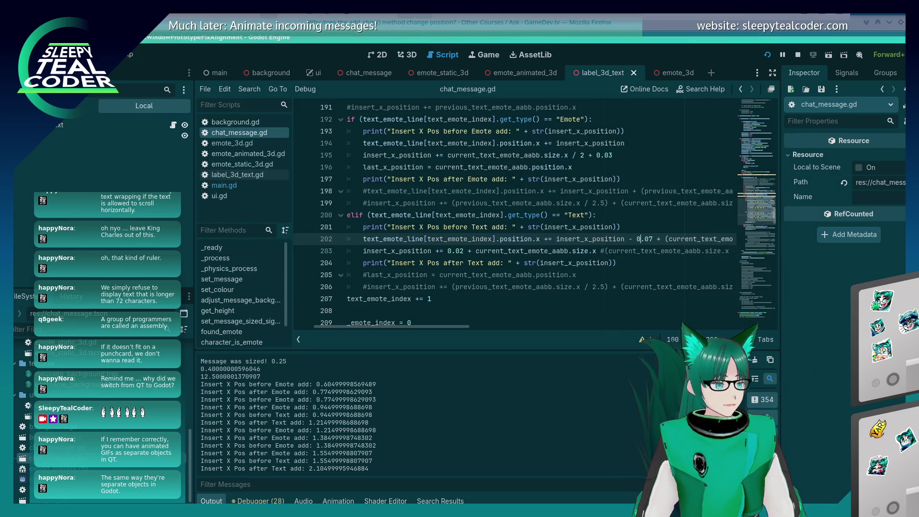
left_click(493, 15)
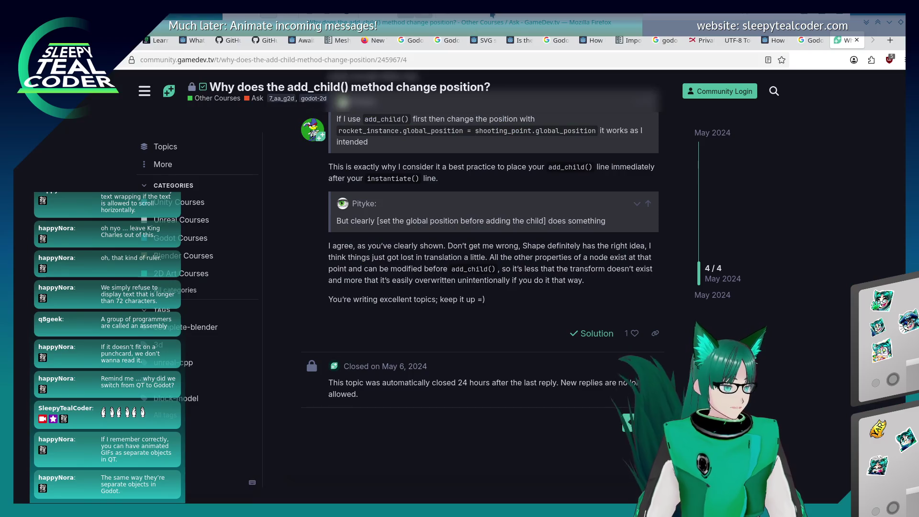
- Replace the Google query with 'Qt, GIF animations' and open the AnimatedImage QML Type result
left_click(810, 43)
triple_click(158, 96)
type("Qt, ")
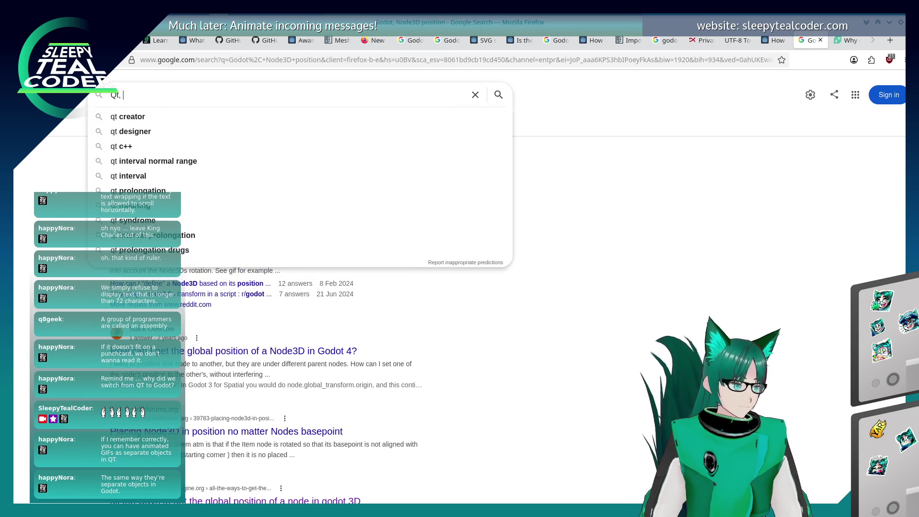
type("Anim")
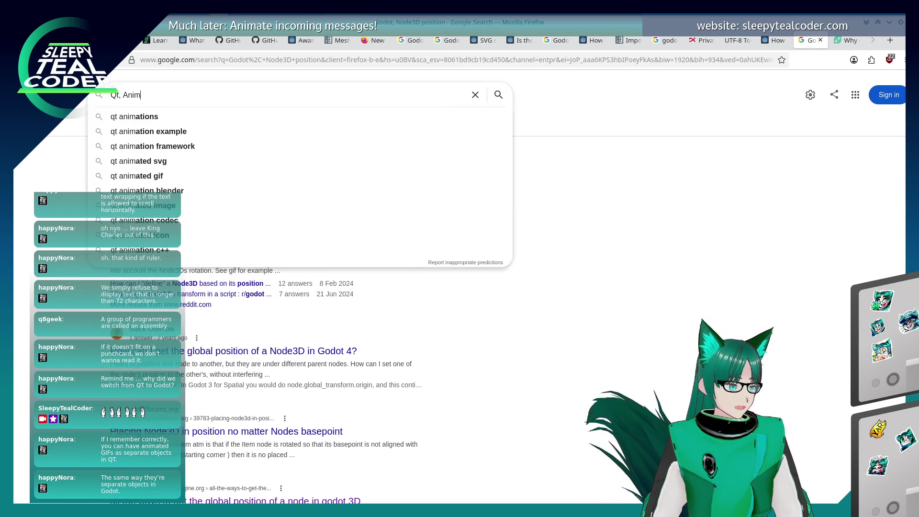
key("BackSpace")
key("BackSpace")
key("BackSpace")
type("GIF animations")
key("Return")
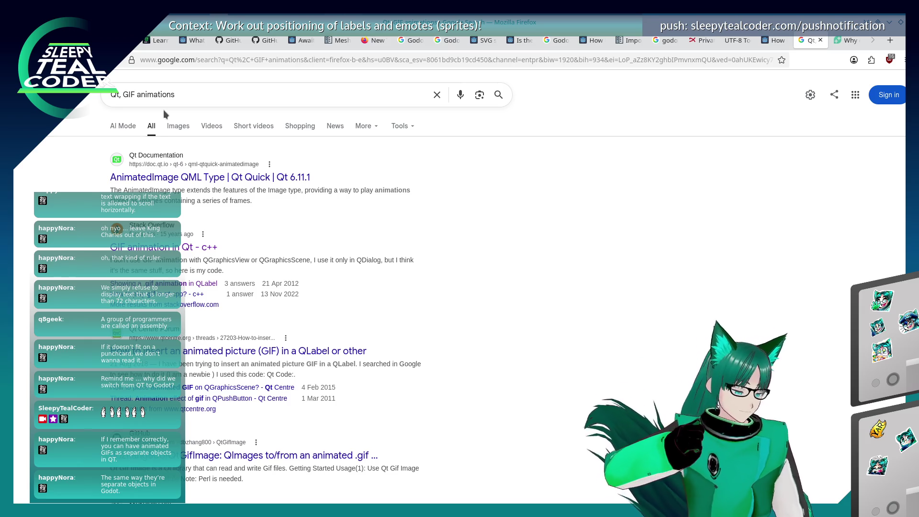
left_click(210, 183)
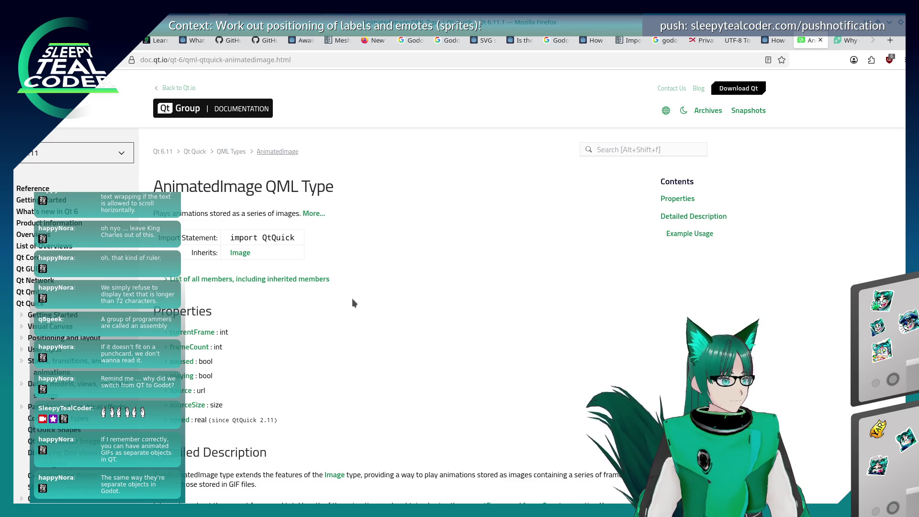
- Scroll the AnimatedImage page down to the Example Usage QML loading animation.gif
scroll(353, 301, "down", 3)
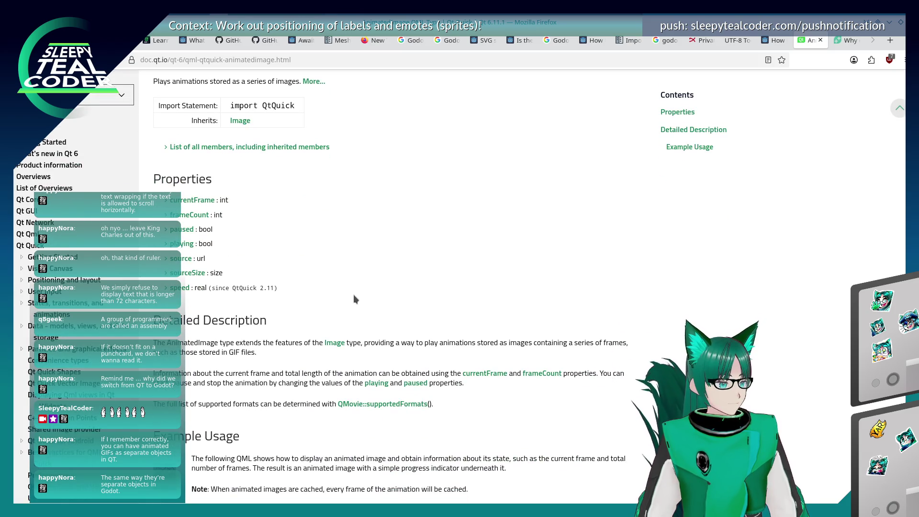
scroll(355, 300, "down", 3)
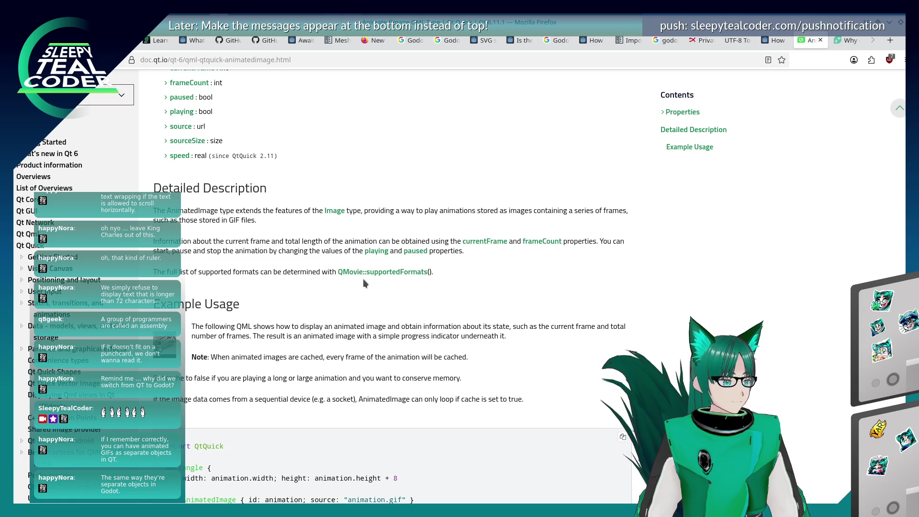
scroll(364, 280, "down", 5)
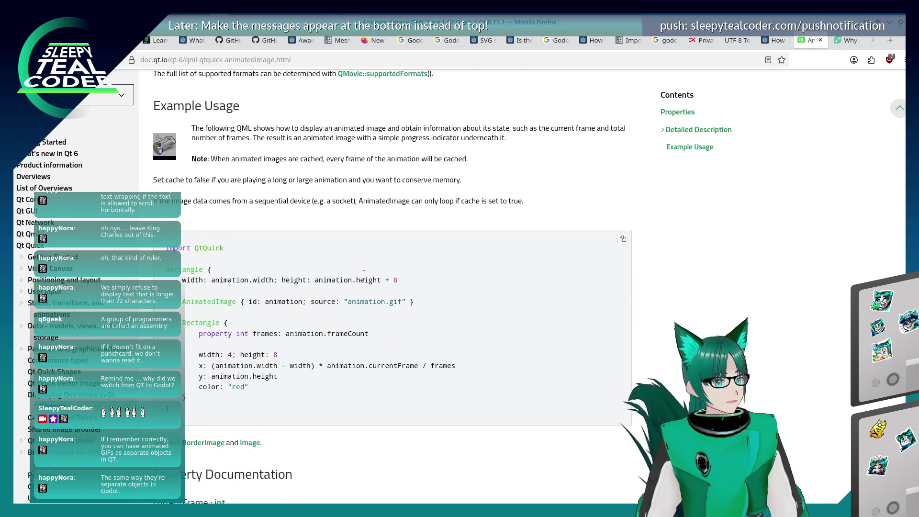
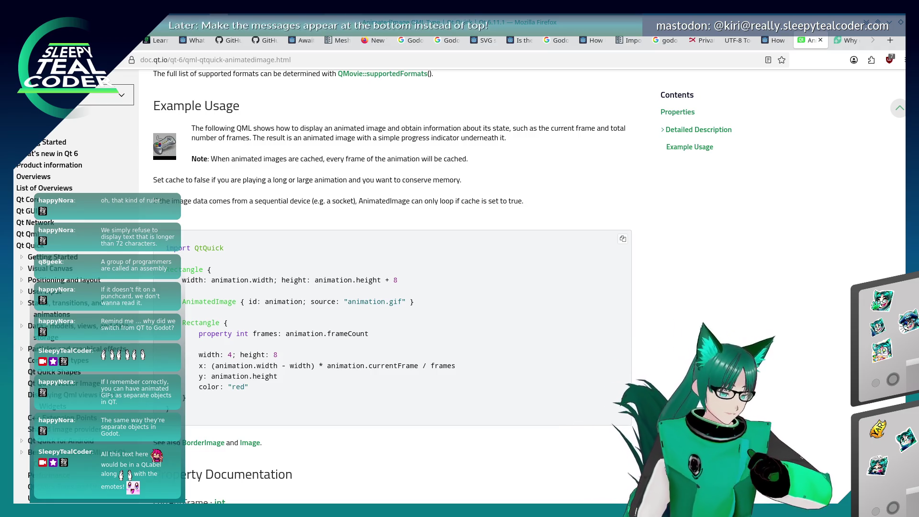
- Switch from Firefox back to the Godot editor showing chat_message.gd
key("alt+Tab")
key("alt+Tab")
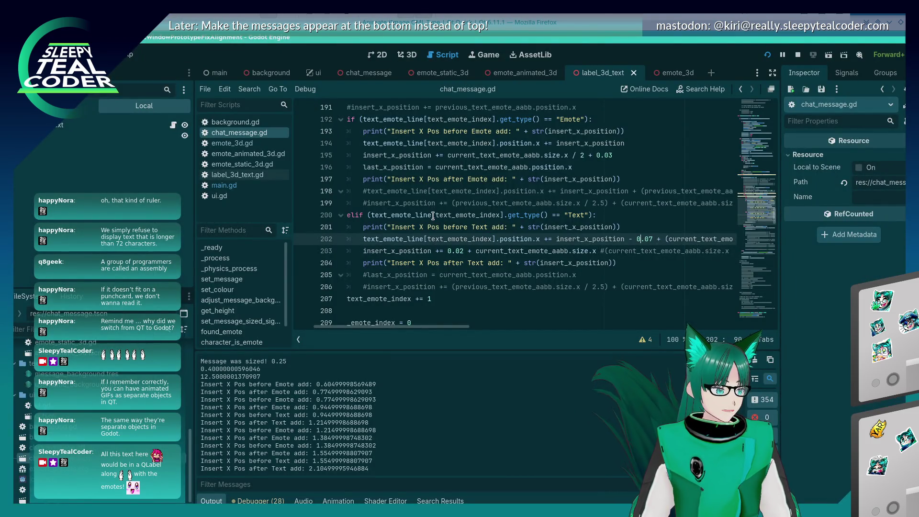
- Change line 211 to divide insert_x_position by 2 instead of 2.75, and save
scroll(433, 205, "down", 3)
scroll(433, 205, "up", 2)
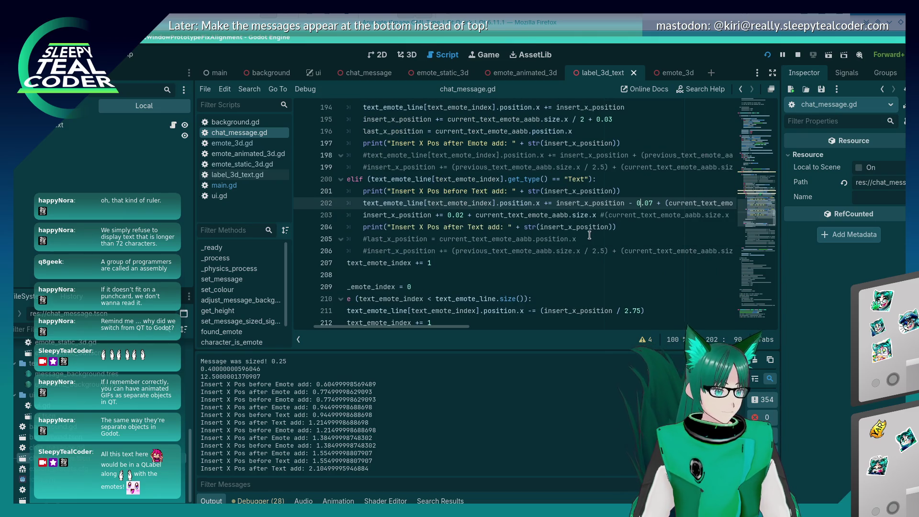
scroll(594, 235, "down", 2)
left_click(641, 239)
key("Delete")
key("BackSpace")
key("BackSpace")
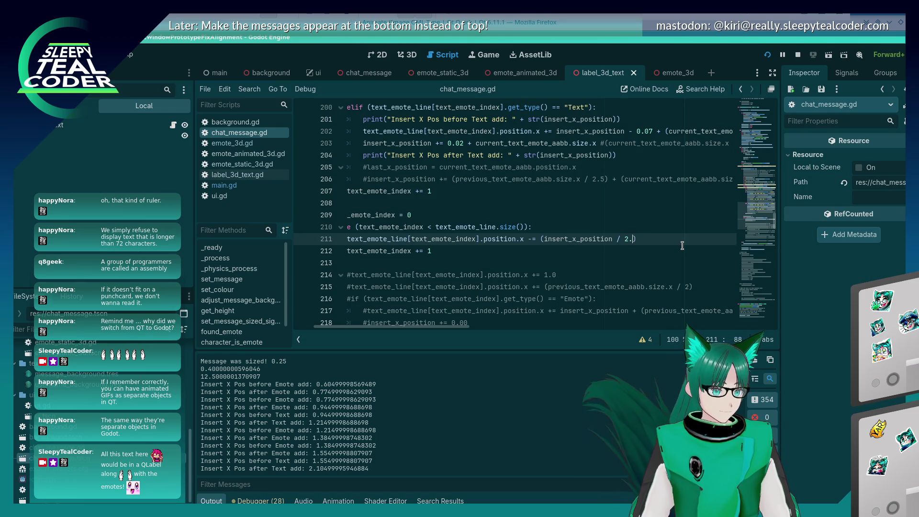
key("ctrl+s")
- In the running prototype, post test messages, including one trimmed of its later emotes and 'Yaaarrrr', then stop
key("alt+Tab")
key("alt+Tab")
key("alt+Tab")
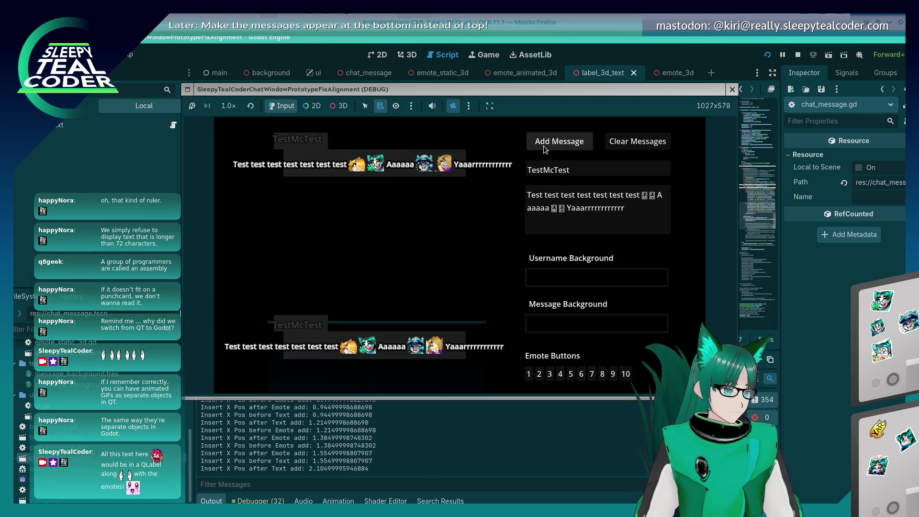
left_click(544, 146)
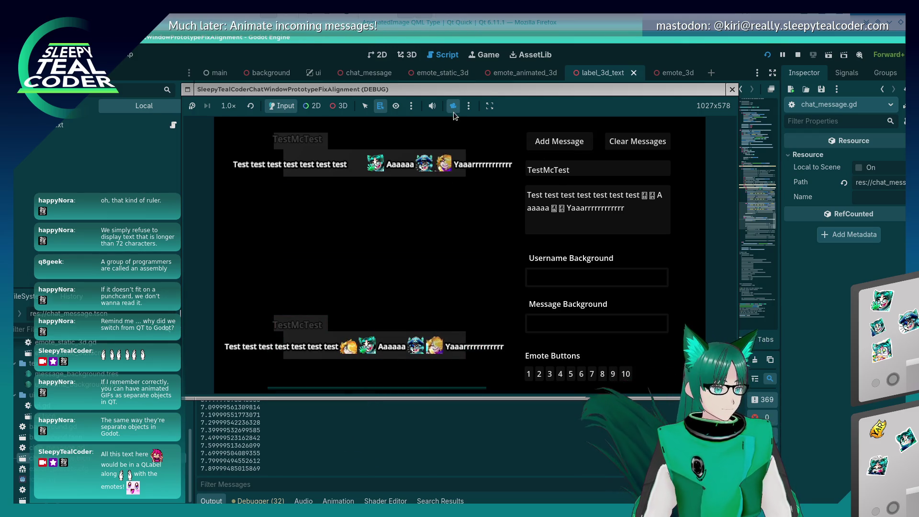
left_click(454, 107)
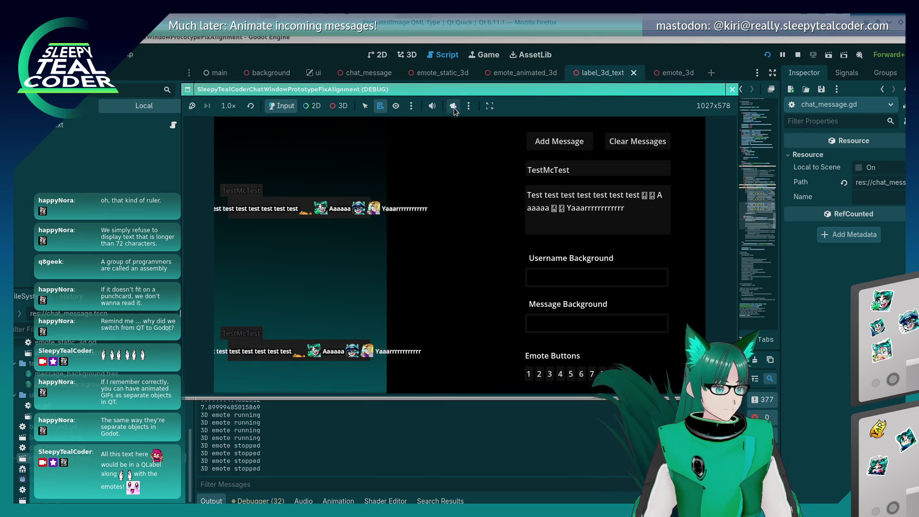
left_click(558, 143)
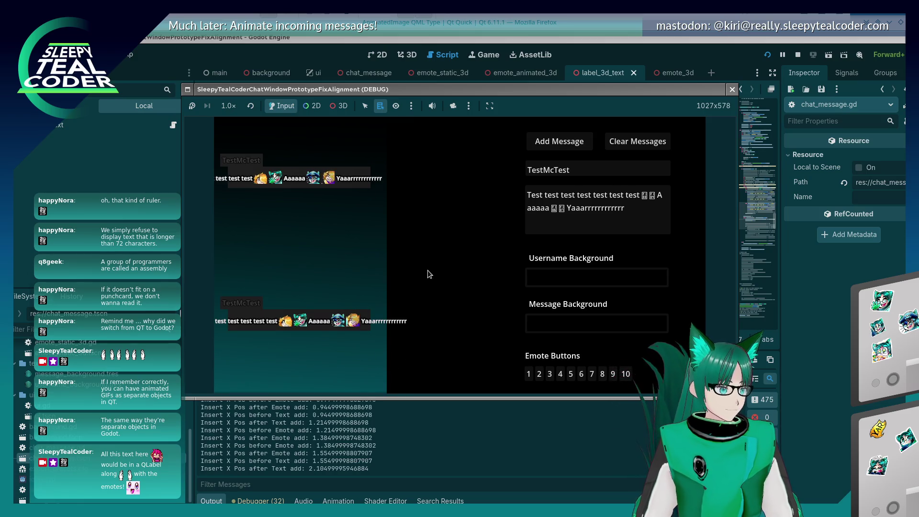
mouse_move(625, 208)
left_mouse_down()
mouse_move(653, 197)
mouse_move(622, 208)
mouse_move(551, 208)
left_mouse_up()
key("BackSpace")
left_click(559, 148)
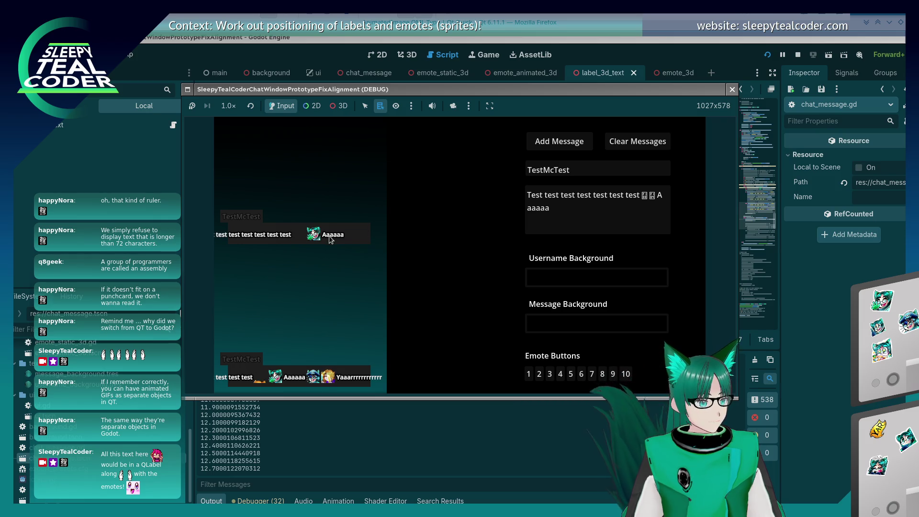
key("F8")
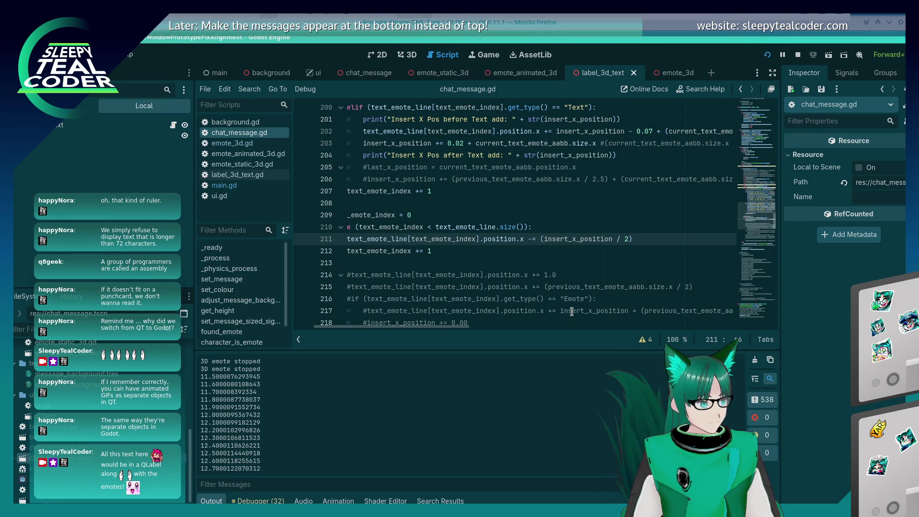
- Rewrite line 211 to divide insert_x_position by 1.5 in parentheses, then run and add a test message
key("BackSpace")
key("End")
key("BackSpace")
key("BackSpace")
type("1.5")
key("Left")
key("Left")
key("Left")
type("()")
key("F5")
left_click(544, 144)
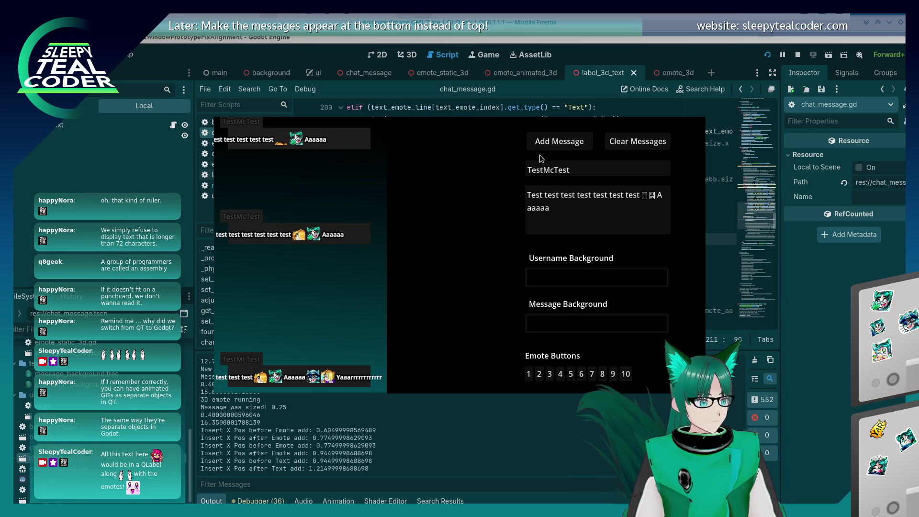
- Change the line-211 divisor to 3, rerun the game, then close it
left_click(799, 286)
left_click(628, 239)
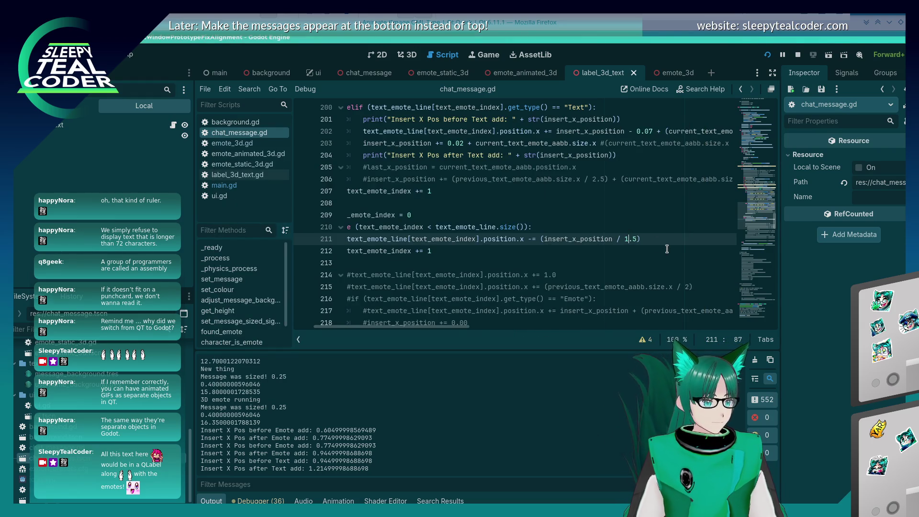
key("BackSpace")
key("Delete")
key("Delete")
type("3")
key("F5")
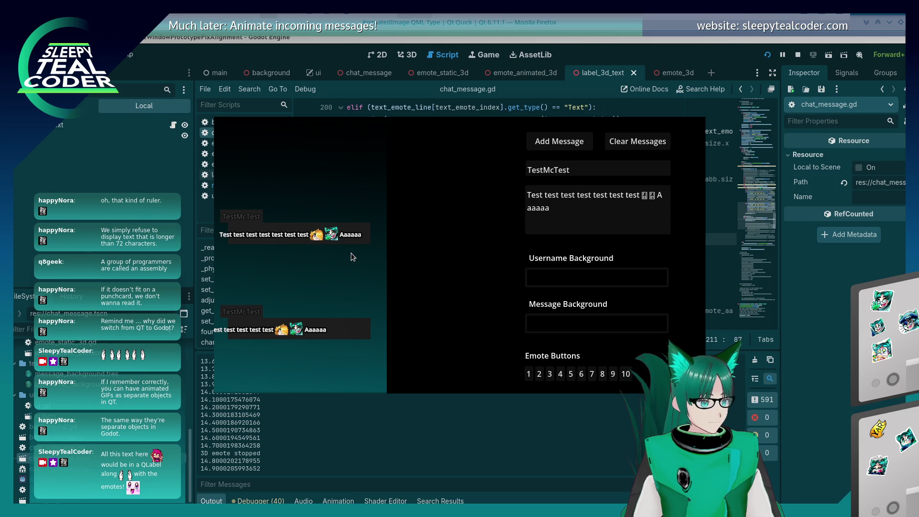
key("F8")
- Try divisor 2 with a longer 'Aaaaaaaa' test message, then return to line 212 of the script
key("BackSpace")
type("2")
key("F5")
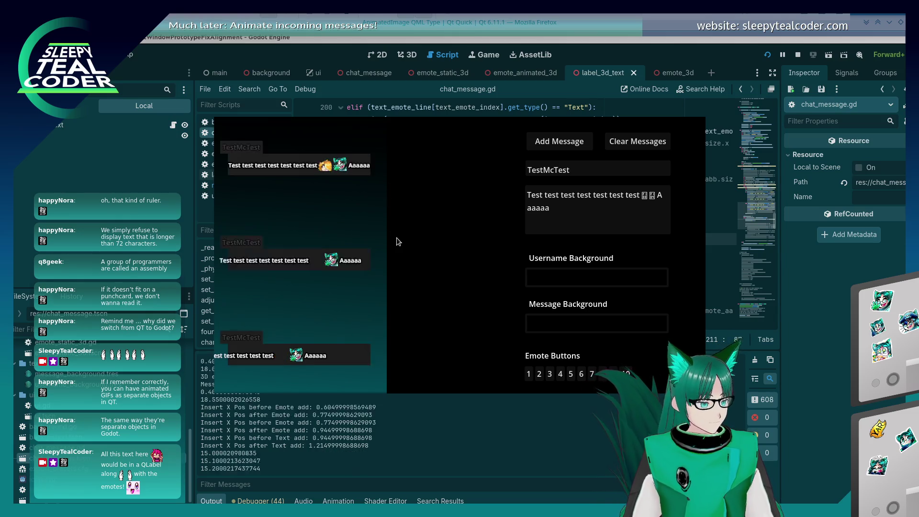
left_click(569, 231)
type("aaaa")
left_click(557, 142)
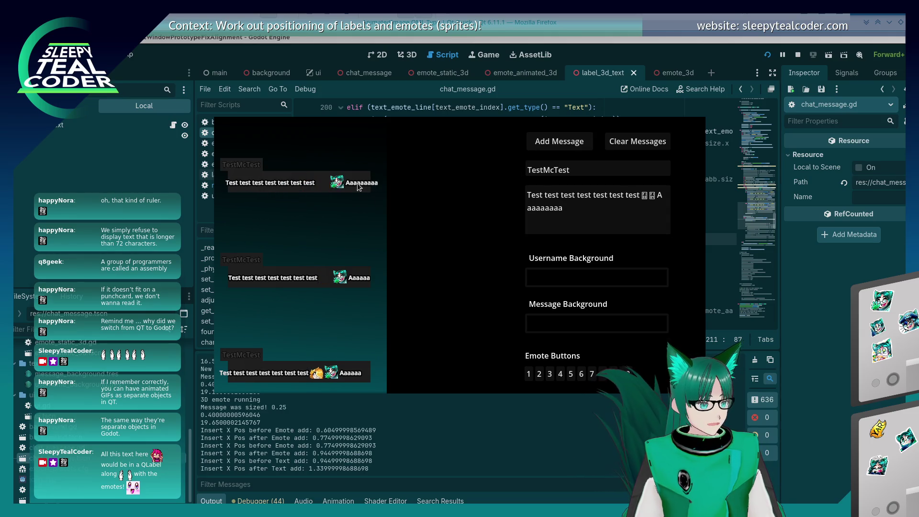
left_click(789, 298)
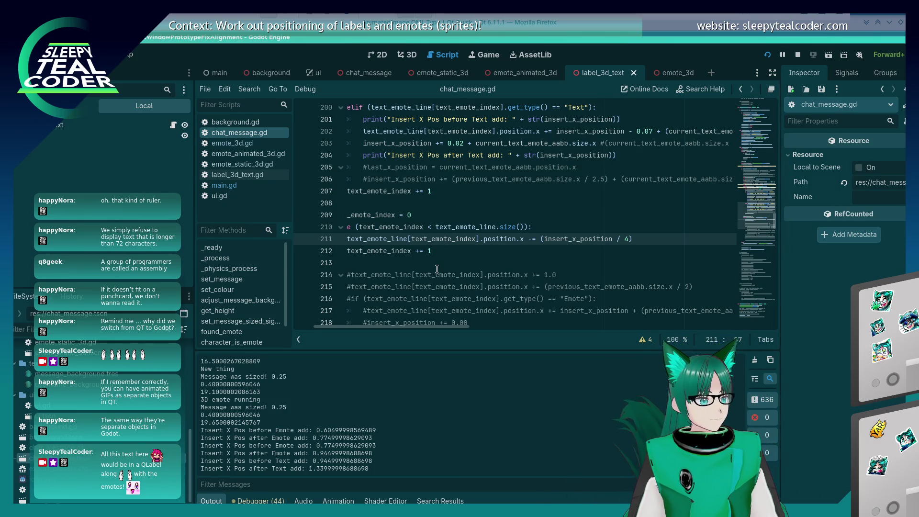
left_click(454, 251)
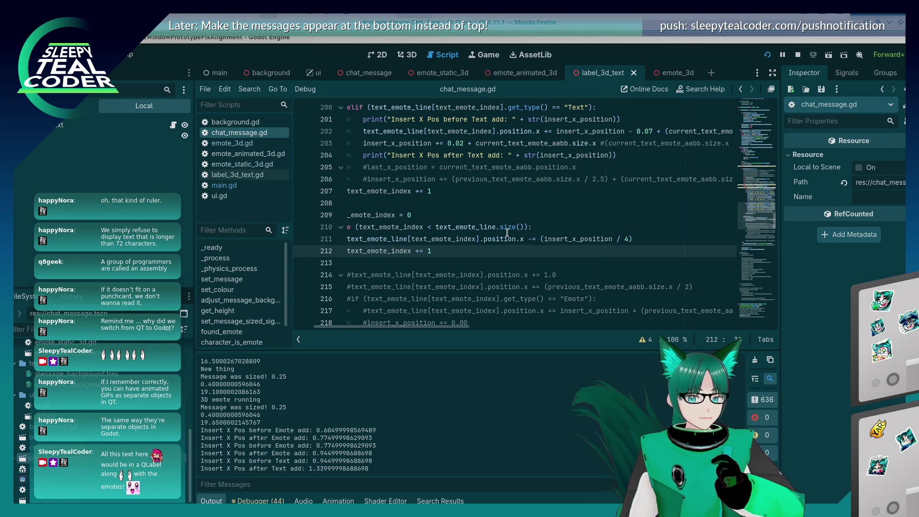
mouse_move(507, 232)
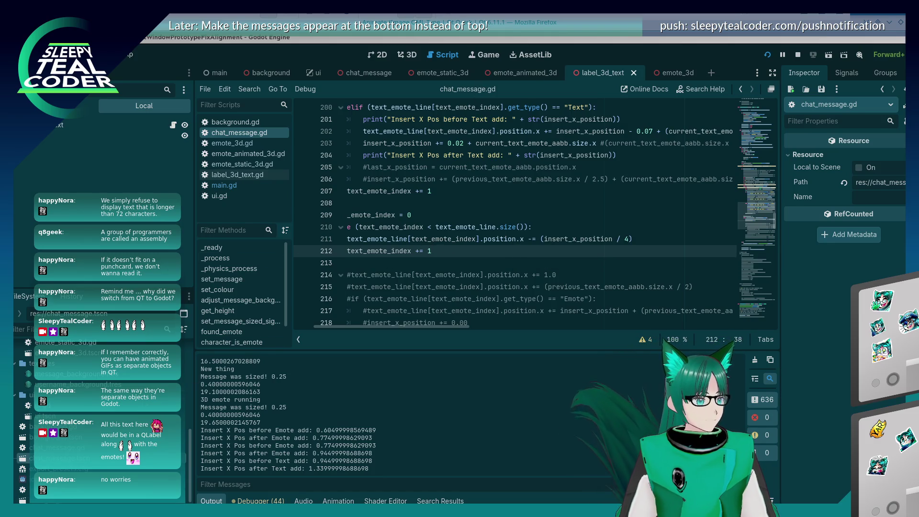
left_click(500, 239)
key("alt+Tab")
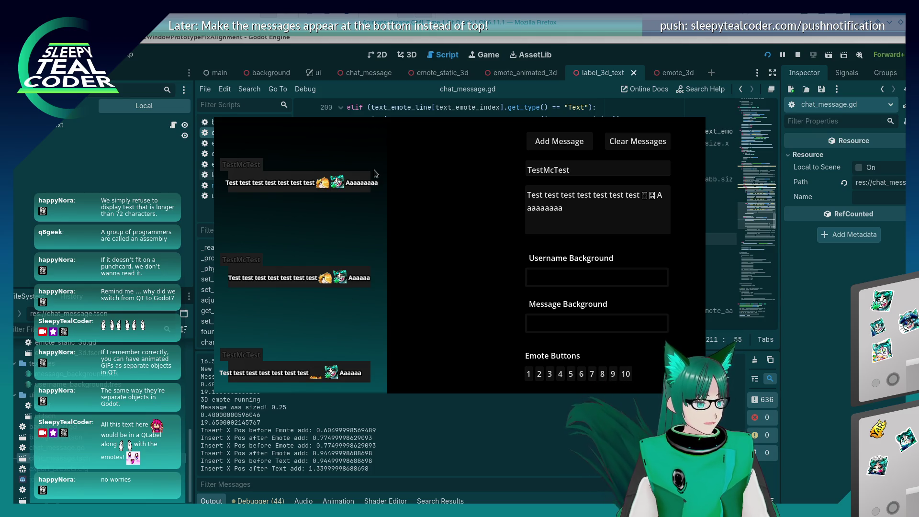
left_click(541, 239)
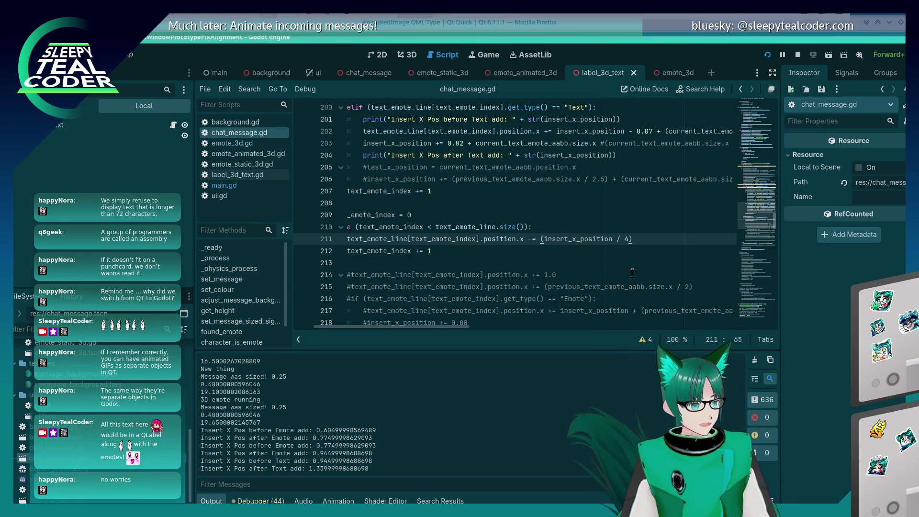
- Add an 'insert_x_position -= 0.' line after line 201, remove the - 0.07 offset from line 203, and save
scroll(632, 266, "up", 2)
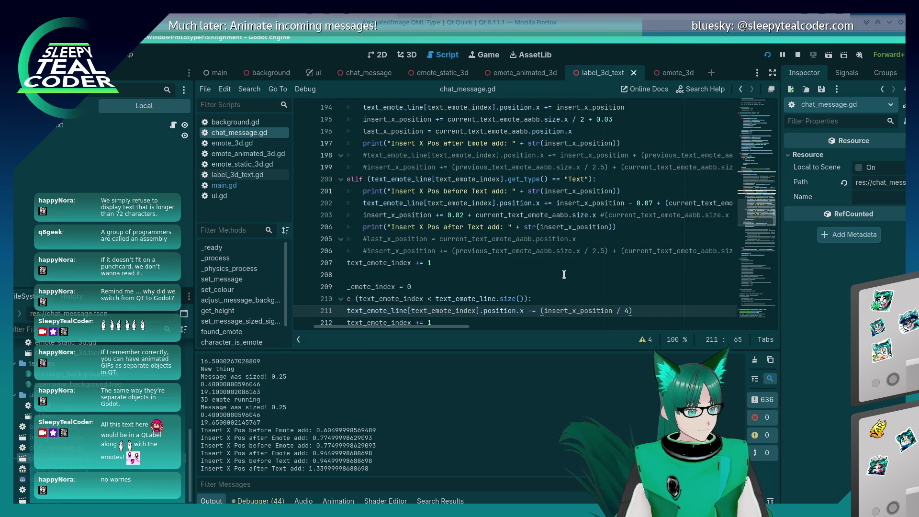
mouse_move(395, 327)
left_mouse_down()
mouse_move(456, 324)
mouse_move(398, 328)
left_mouse_up()
scroll(487, 271, "up", 2)
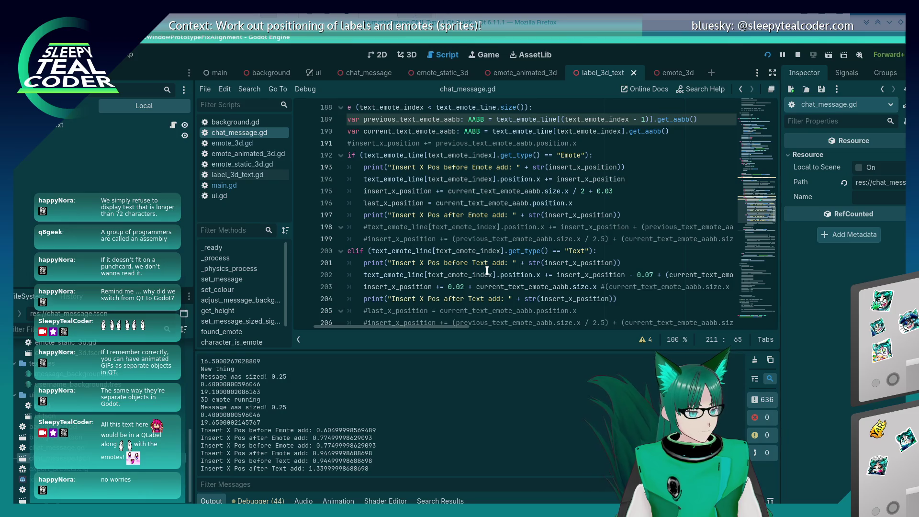
left_click_drag(557, 275, 624, 276)
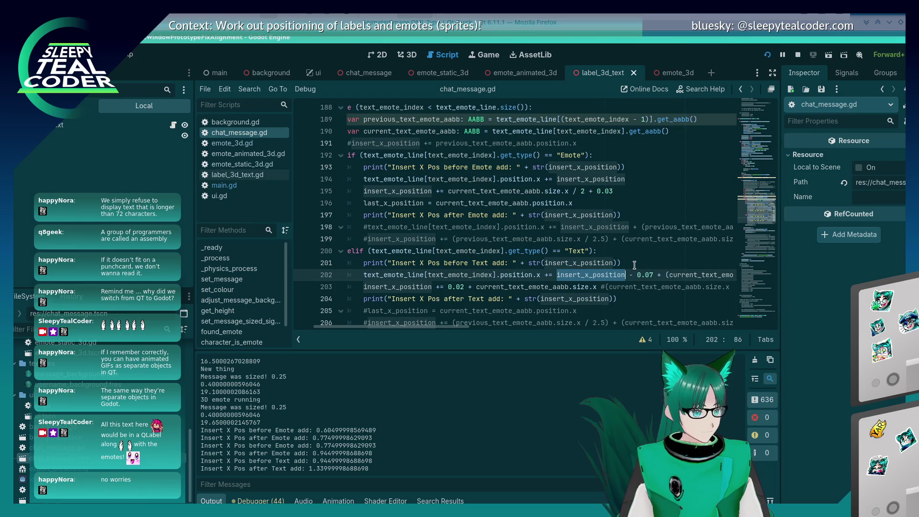
left_click(635, 265)
key("Return")
type("insert_x_position ")
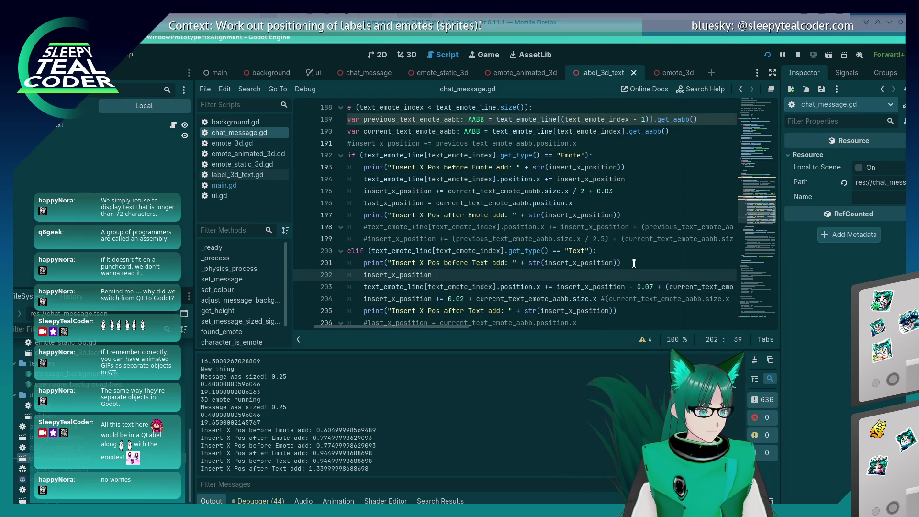
type("-= 0.07")
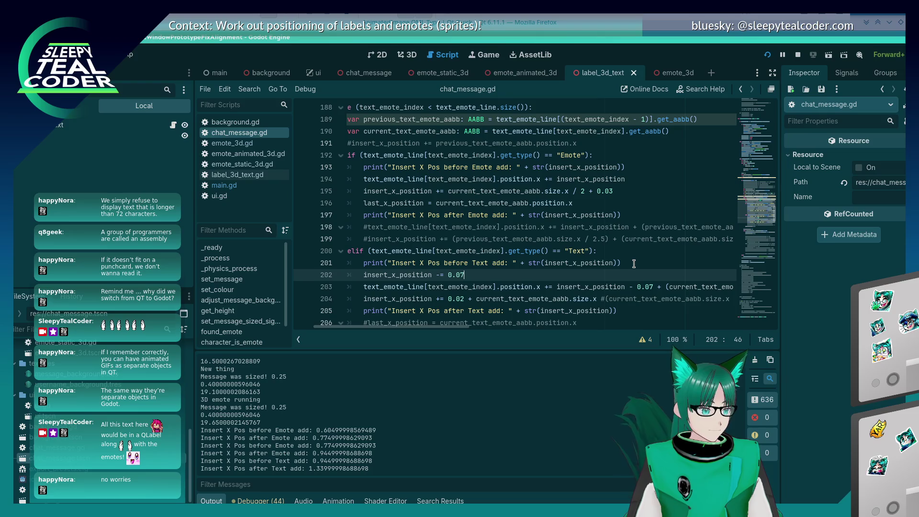
left_click_drag(628, 287, 663, 287)
key("BackSpace")
key("ctrl+s")
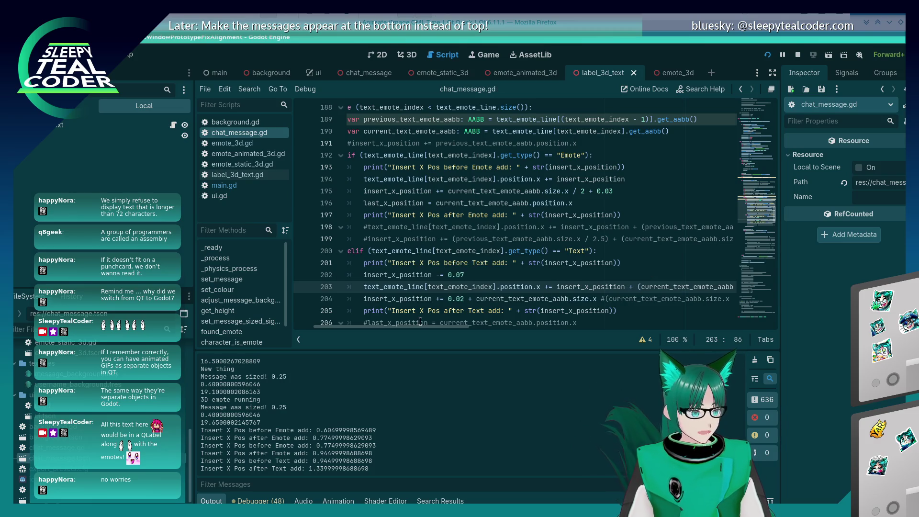
- Run the project to test label alignment, then undo both edits and return to the chat test
mouse_move(424, 324)
left_mouse_down()
mouse_move(470, 324)
mouse_move(426, 326)
left_mouse_up()
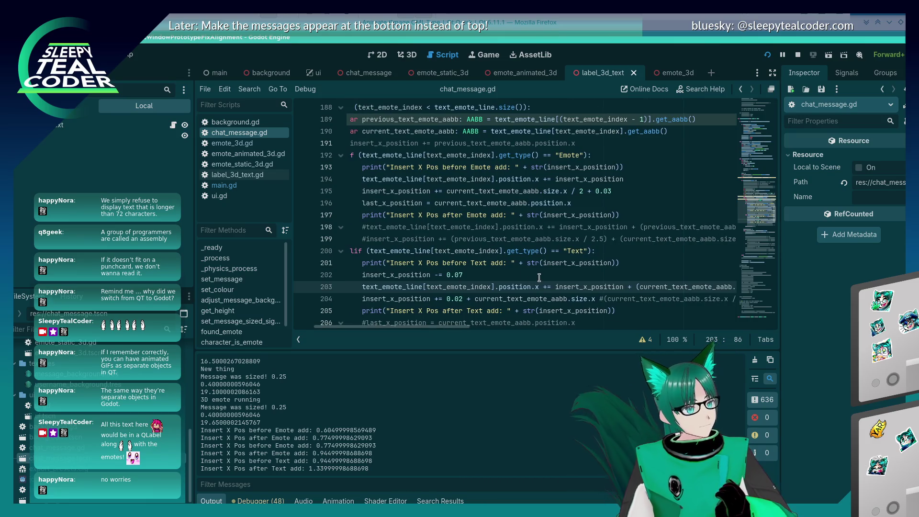
left_click(459, 301)
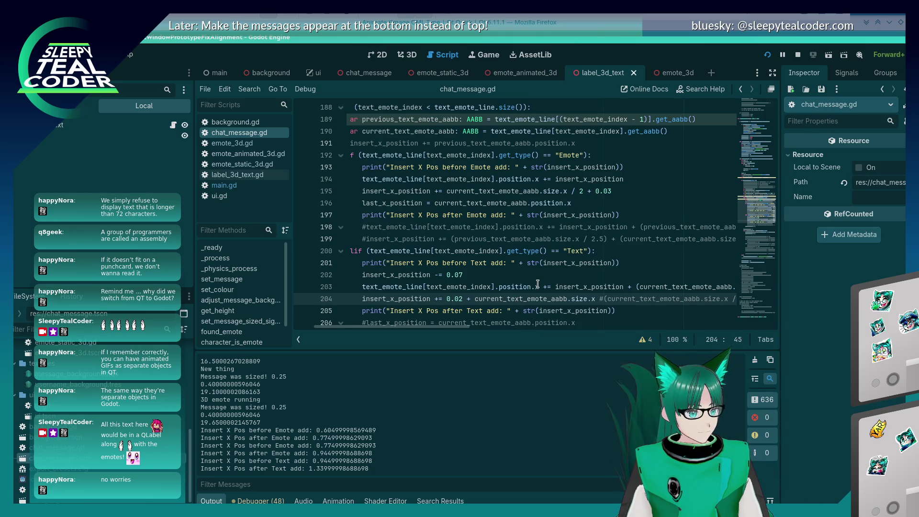
mouse_move(534, 312)
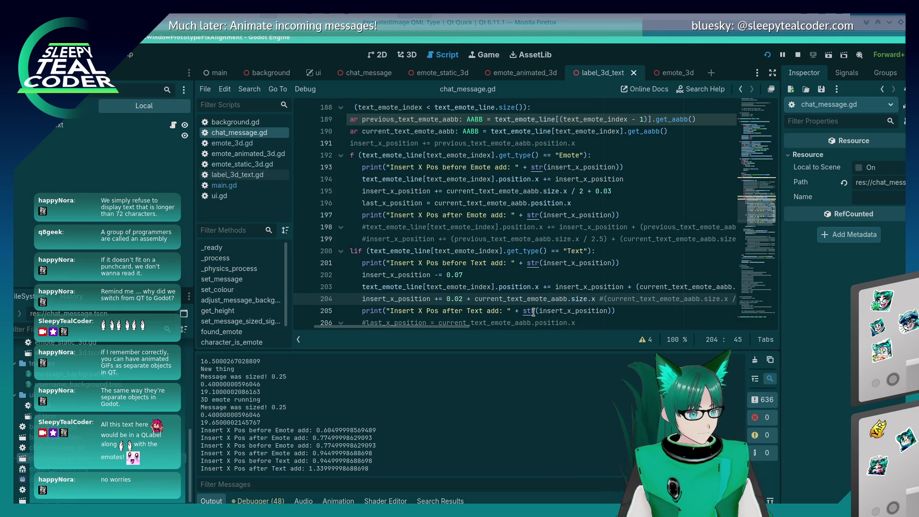
key("F5")
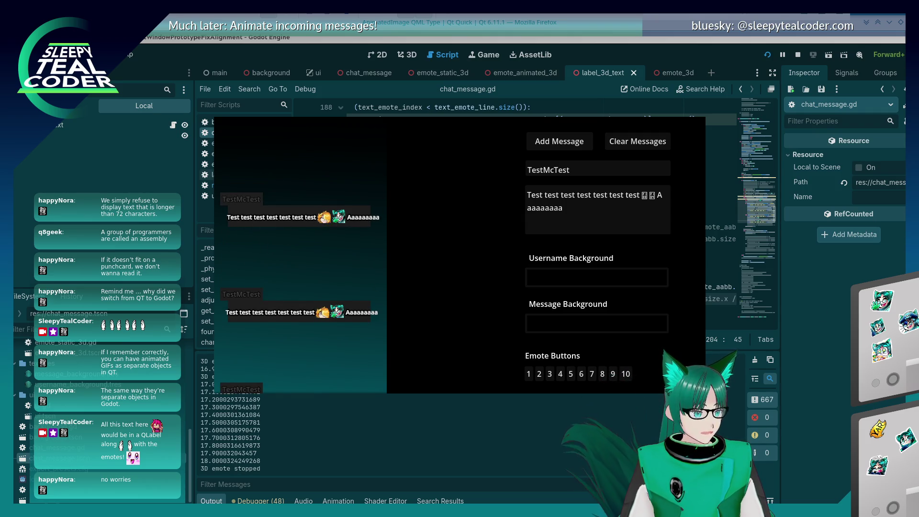
left_click(713, 276)
left_click(713, 277)
key("ctrl+z")
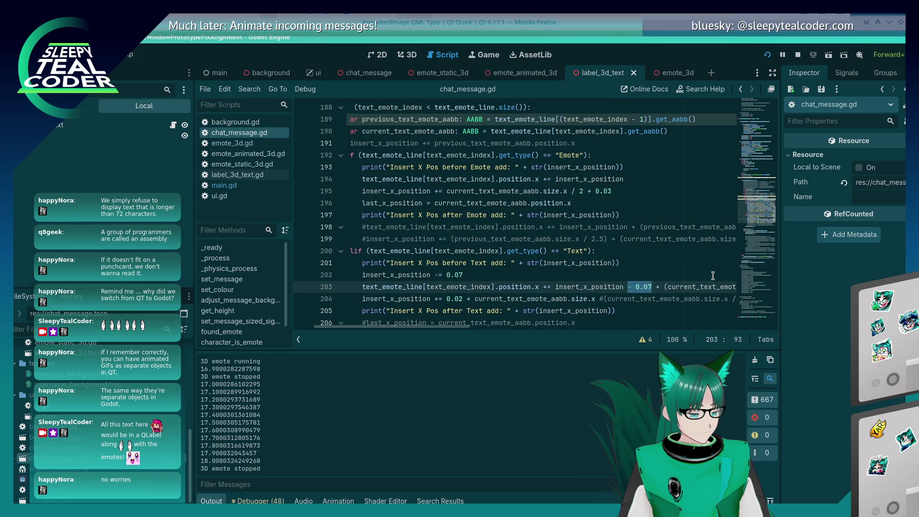
key("ctrl+z")
key("ctrl+z")
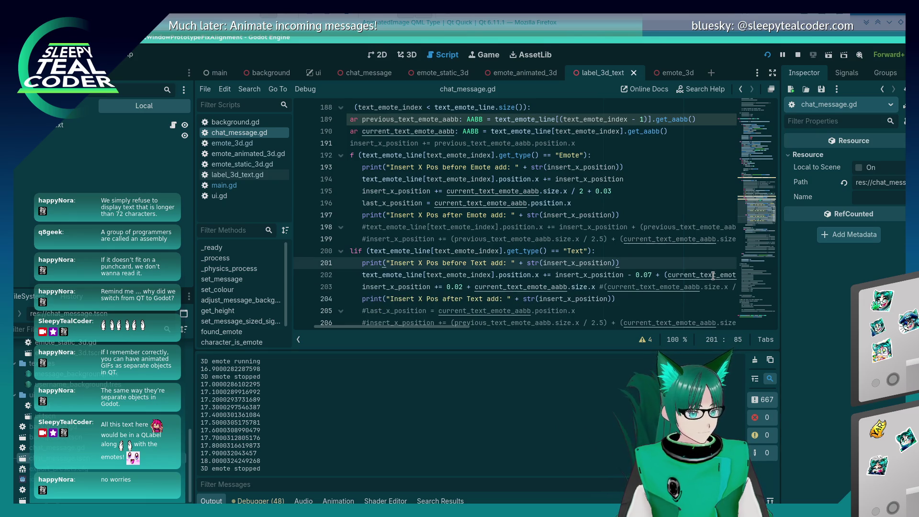
key("alt+Tab")
key("alt+Tab")
key("alt+Tab")
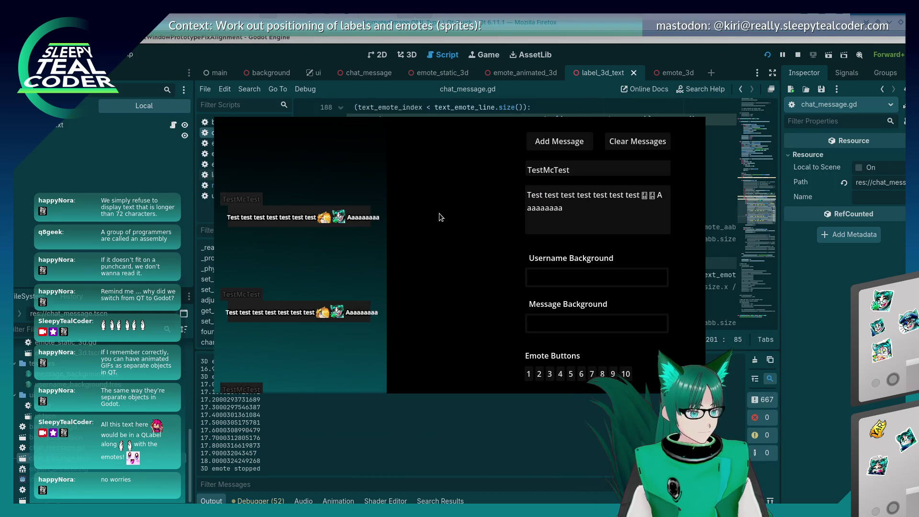
- Add a test message, change line 211 to '-= insert_x_position' without the / 4, and rerun
left_click(566, 136)
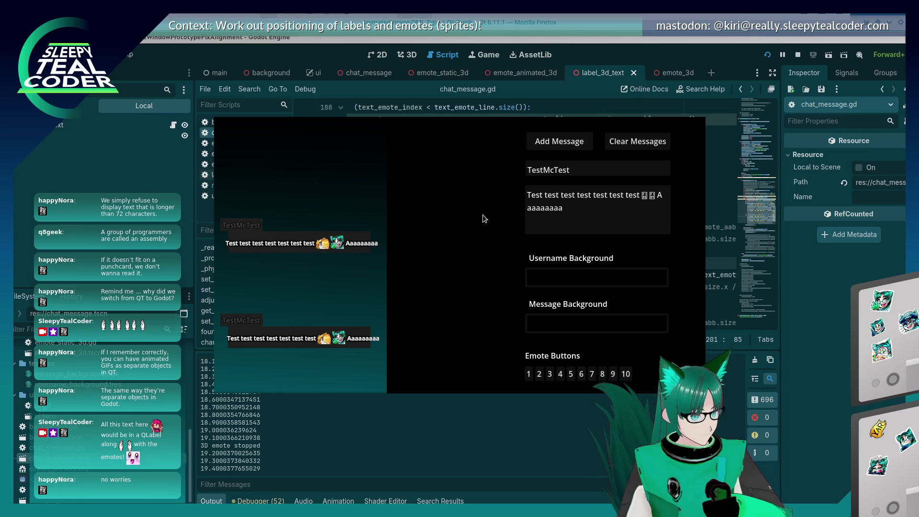
left_click(821, 343)
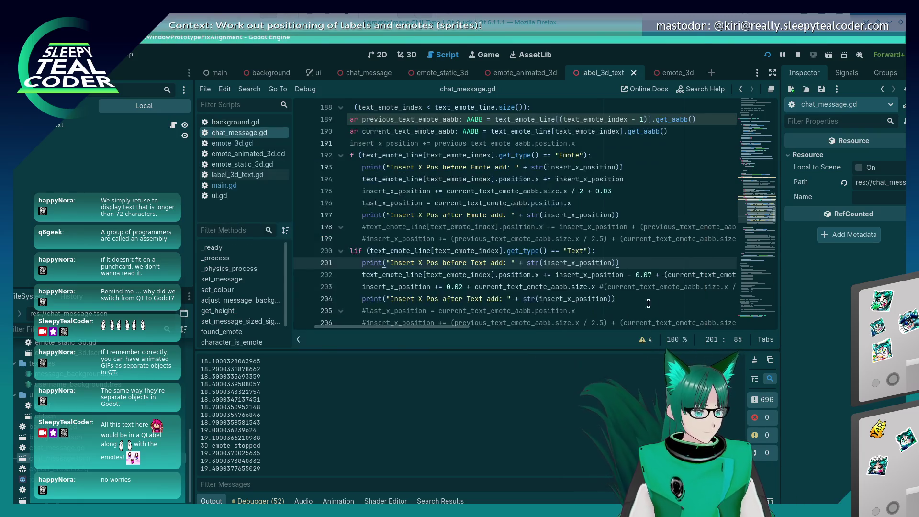
scroll(615, 289, "down", 2)
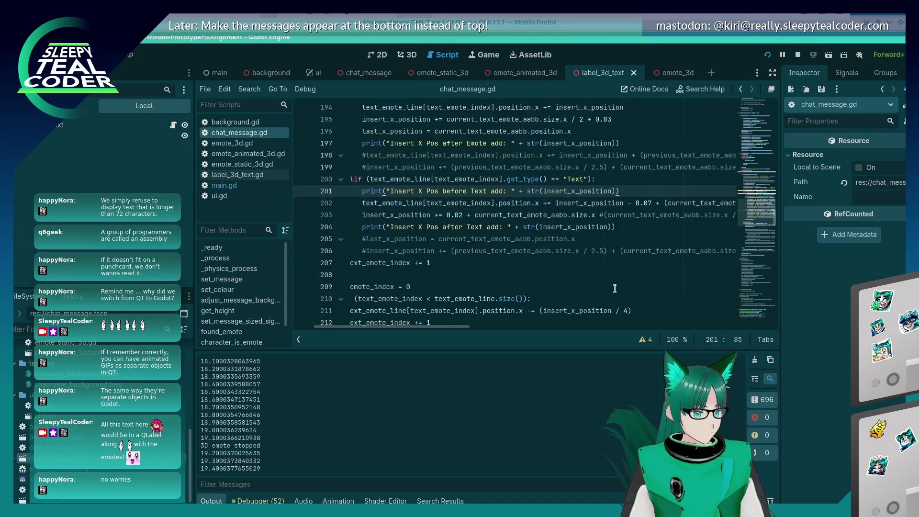
scroll(615, 288, "down", 2)
left_click(647, 239)
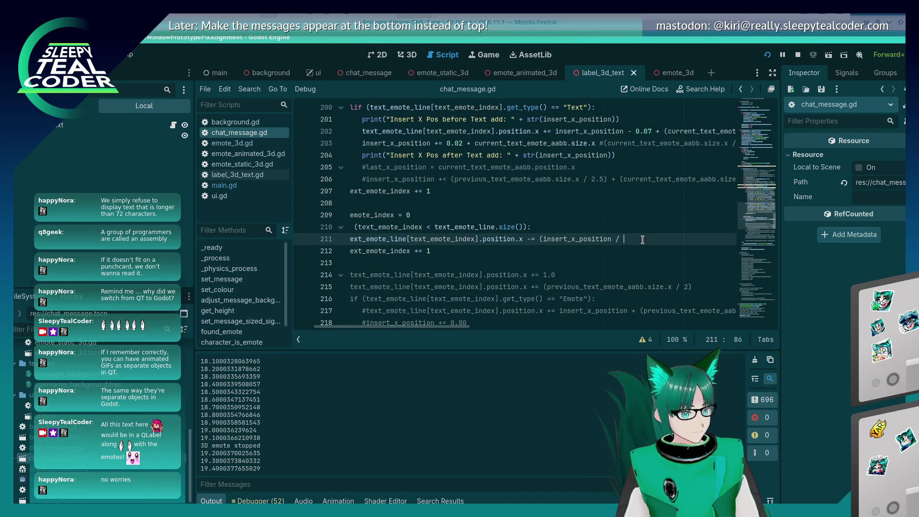
key("BackSpace")
key("BackSpace")
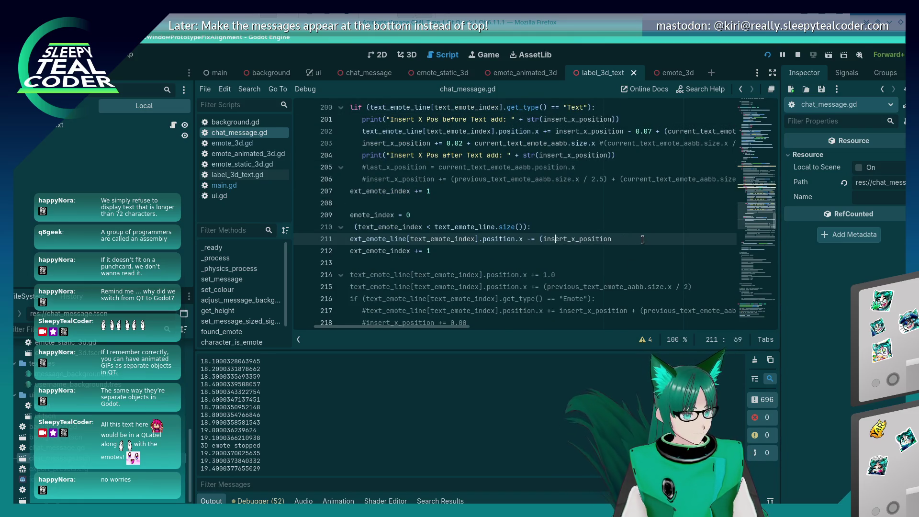
key("ctrl+Left")
key("BackSpace")
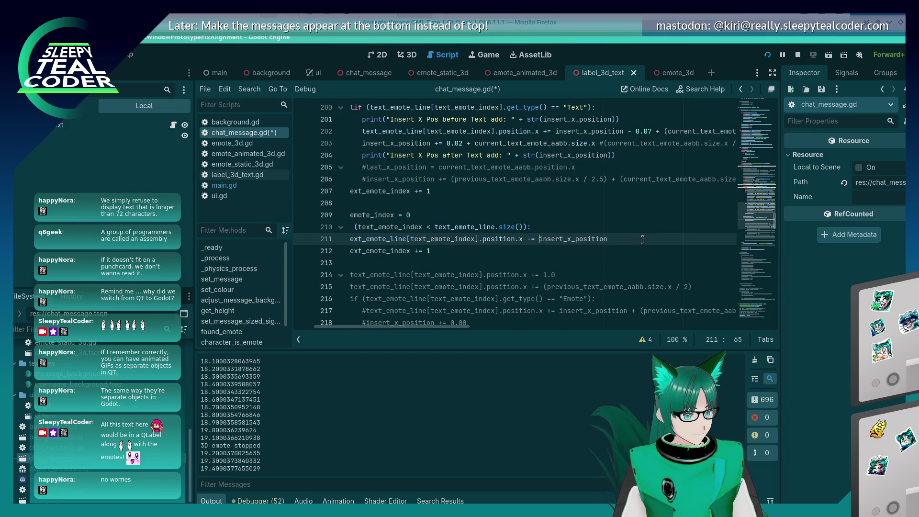
key("F5")
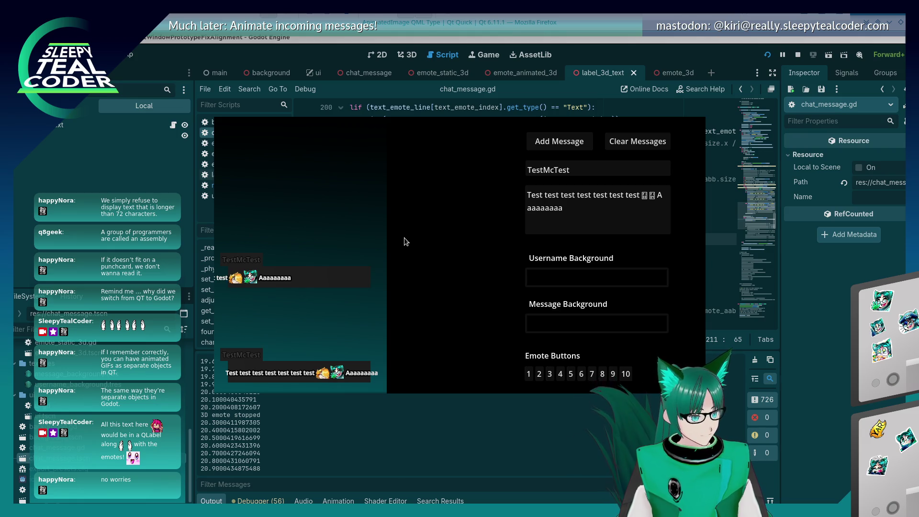
- Replace insert_x_position on line 211 with a fixed 0.5 and test with a new chat message
key("F8")
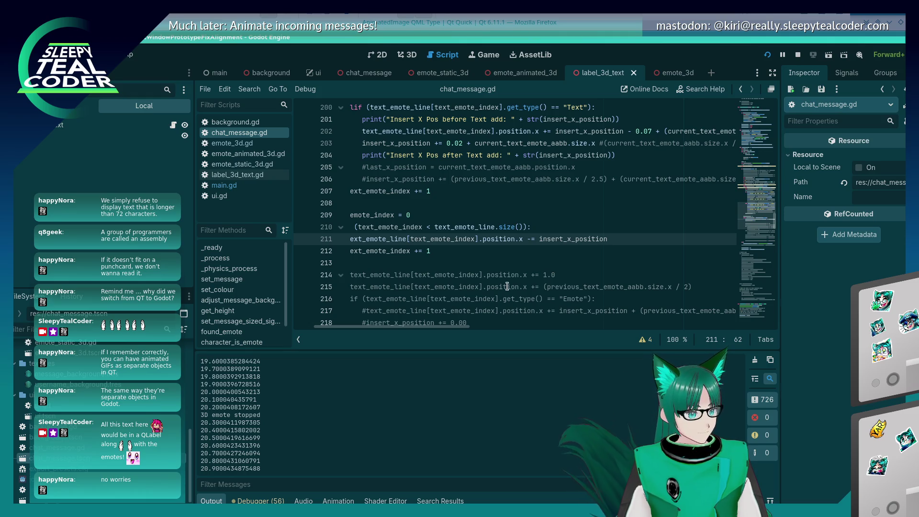
left_click_drag(456, 326, 422, 326)
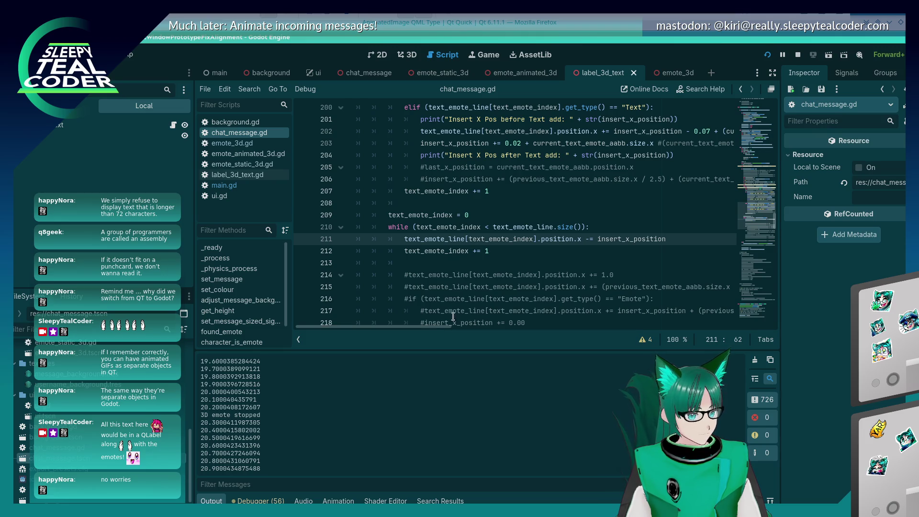
double_click(598, 240)
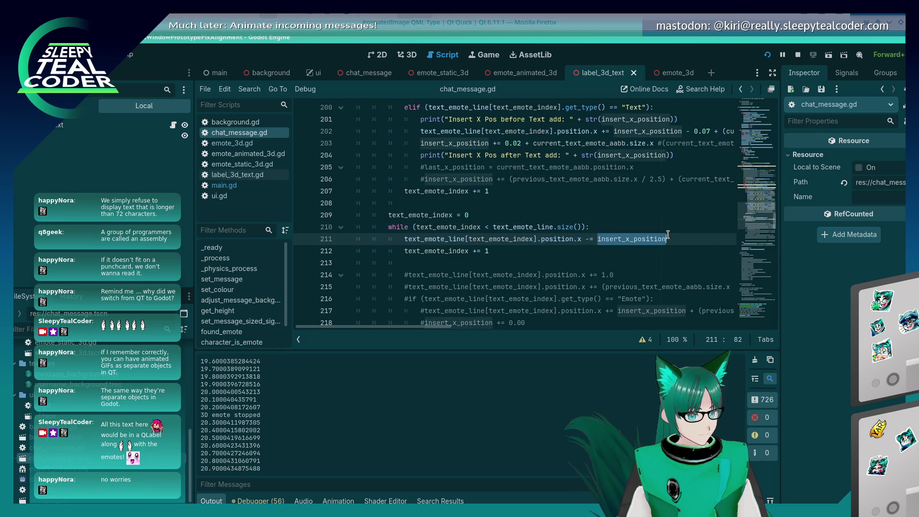
type("0")
key("F5")
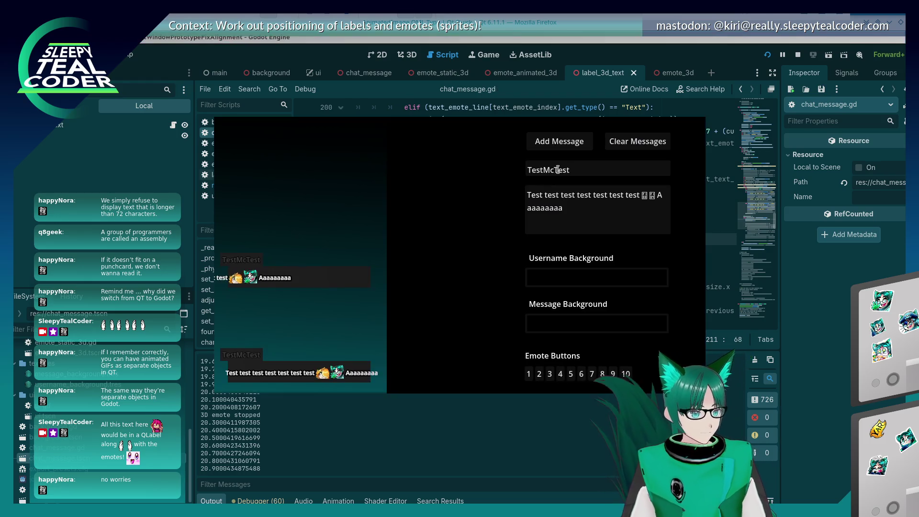
left_click(554, 147)
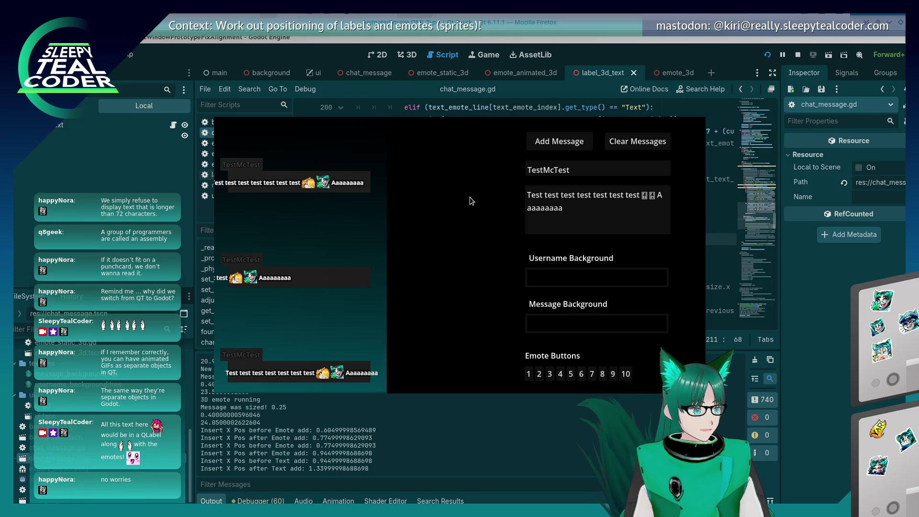
- Stop the game, comment out line 211, and run the project again
key("F8")
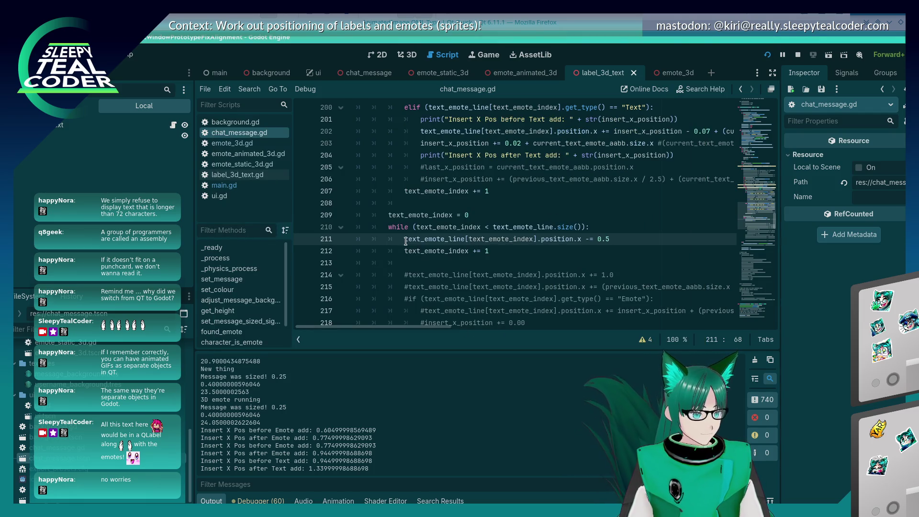
key("ctrl+k")
key("F5")
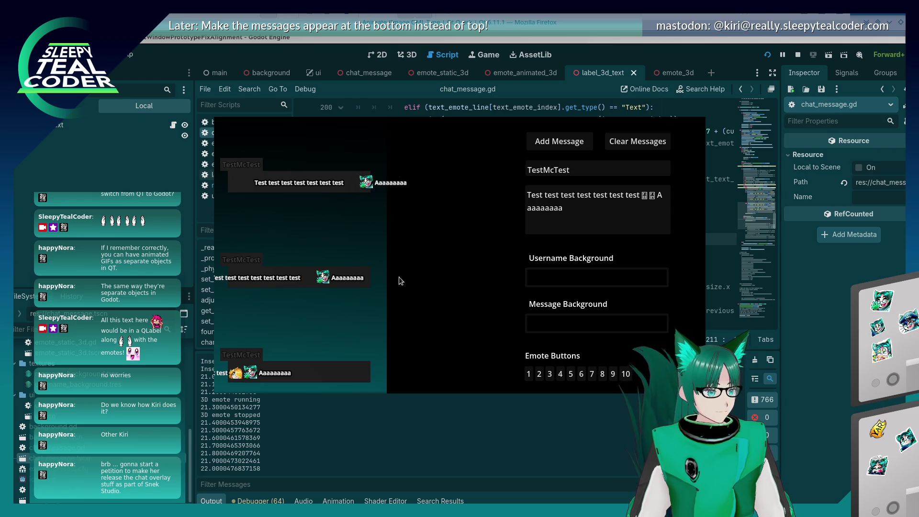
- Rerun the chat prototype to check emote alignment, then add a new line above the while loop
key("alt+Tab")
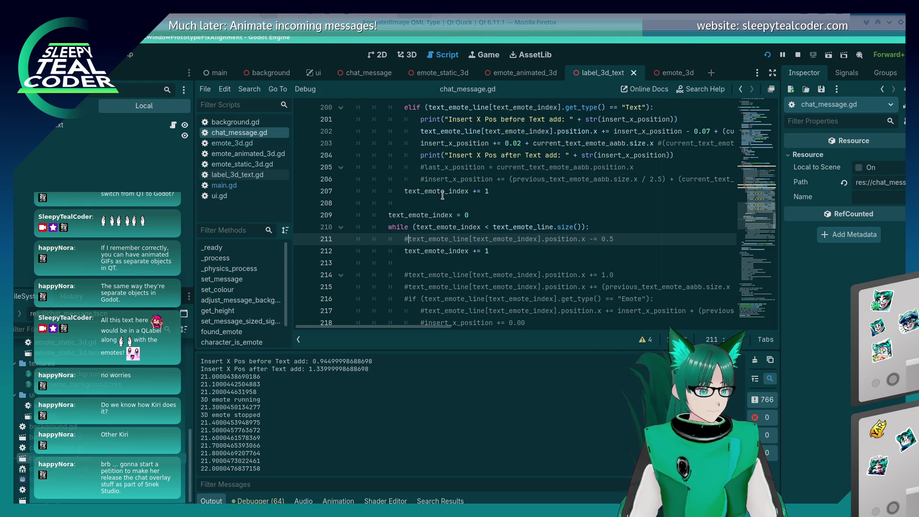
mouse_move(446, 196)
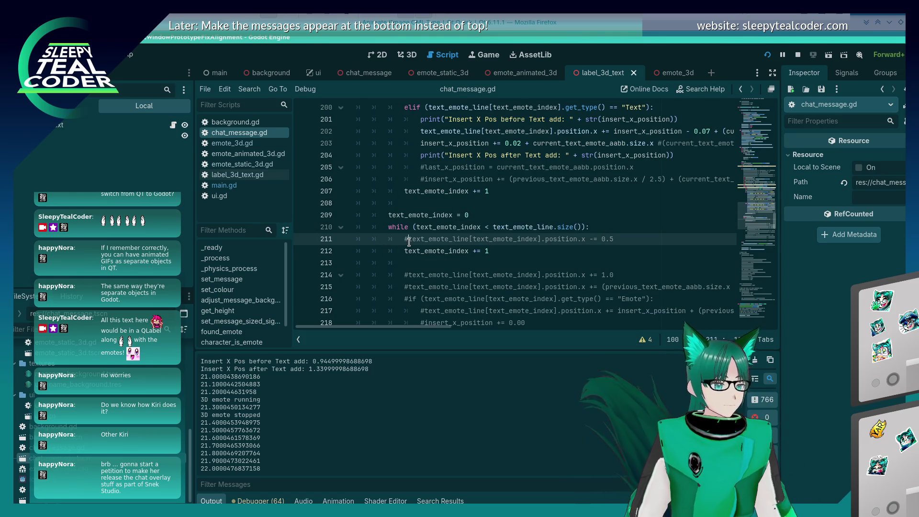
key("F5")
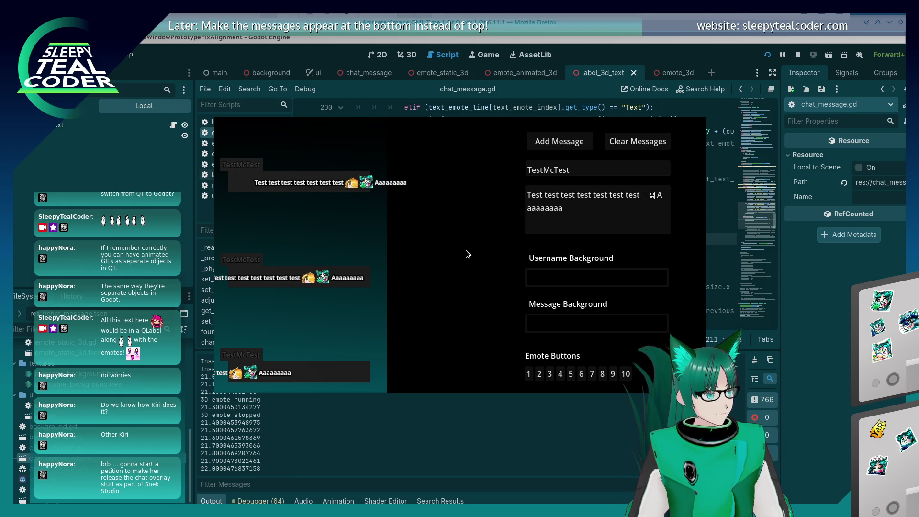
key("F8")
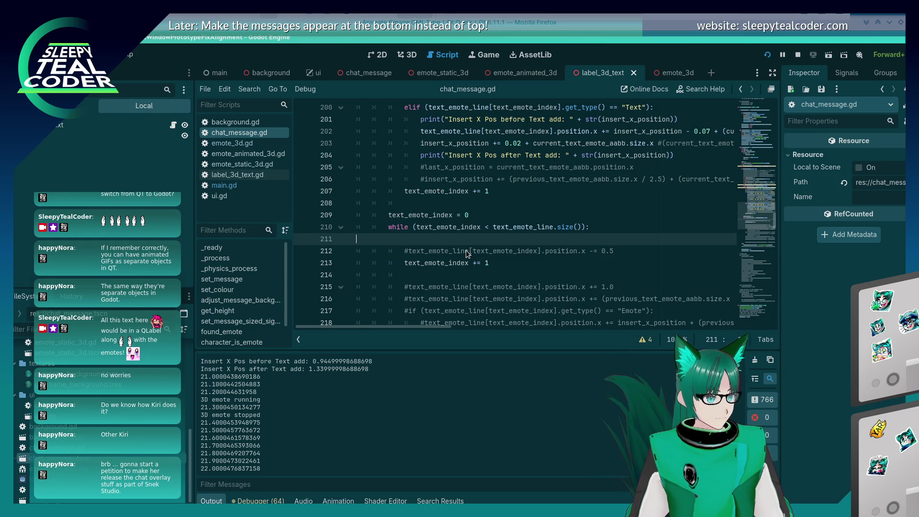
key("alt+Up")
- Start a print call above the loop and delete the Insert X Pos before/after Text prints
type("prin")
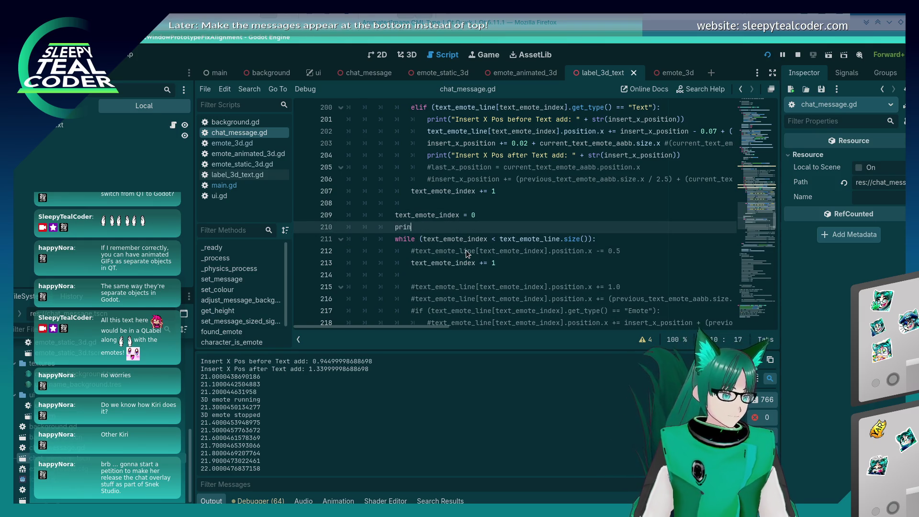
type("t(inse")
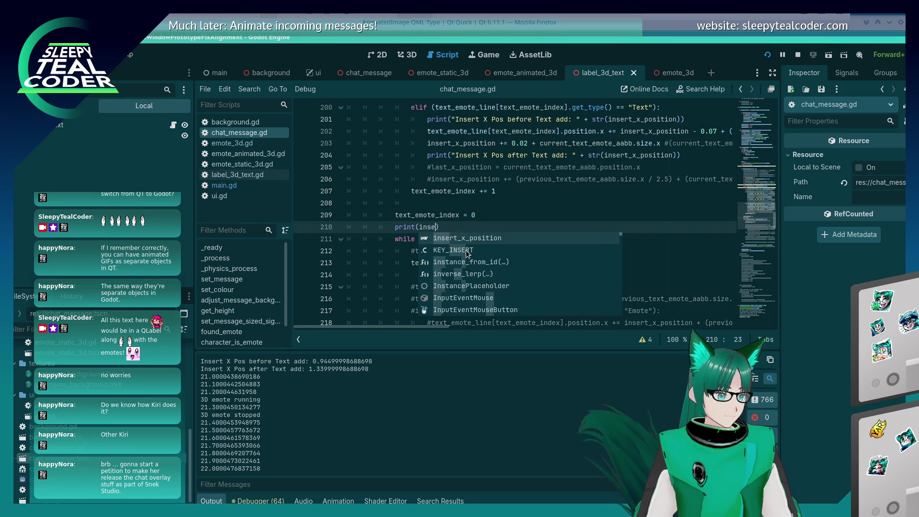
key("Escape")
scroll(692, 263, "up", 3)
left_click(692, 263)
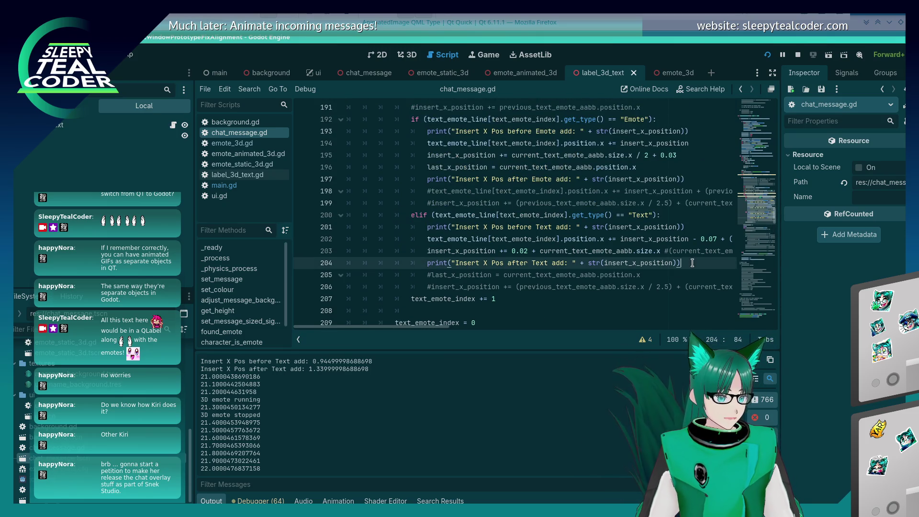
key("shift+Home")
key("shift+Home")
key("BackSpace")
key("BackSpace")
key("Up")
key("Up")
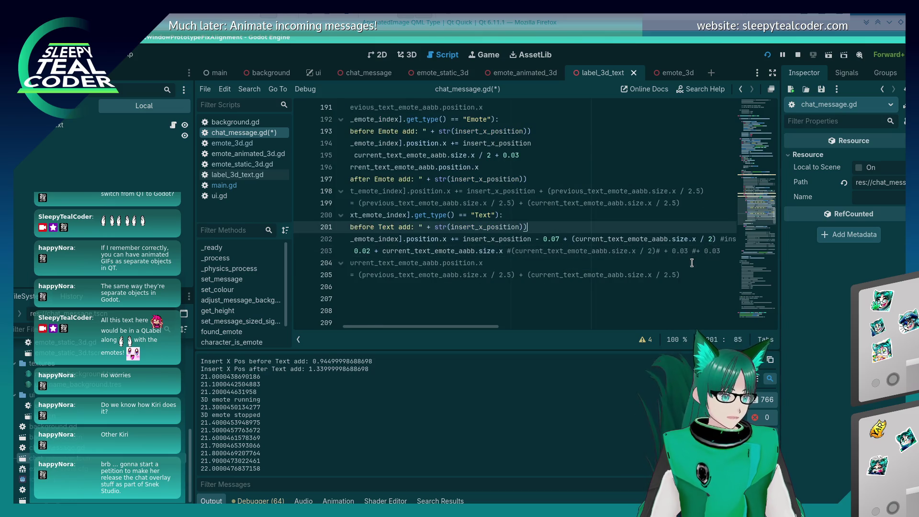
key("Up")
key("shift+Home")
key("Down")
key("shift+End")
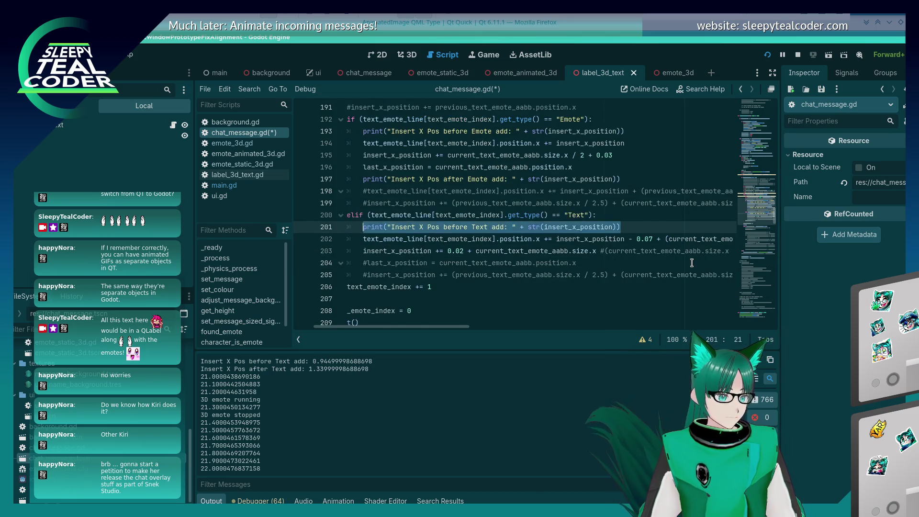
key("BackSpace")
key("BackSpace")
- Delete the two Insert X Pos Emote print lines, save, and return to the empty print() line
key("Up")
key("Up")
key("Up")
key("Down")
key("shift+Home")
key("shift+Home")
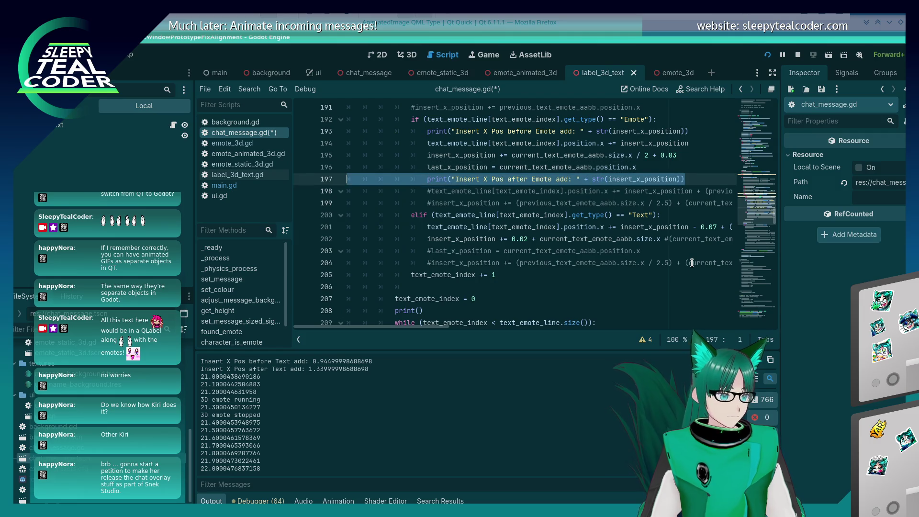
key("BackSpace")
key("BackSpace")
key("Up")
key("Up")
key("Up")
key("Down")
key("shift+Home")
key("shift+Home")
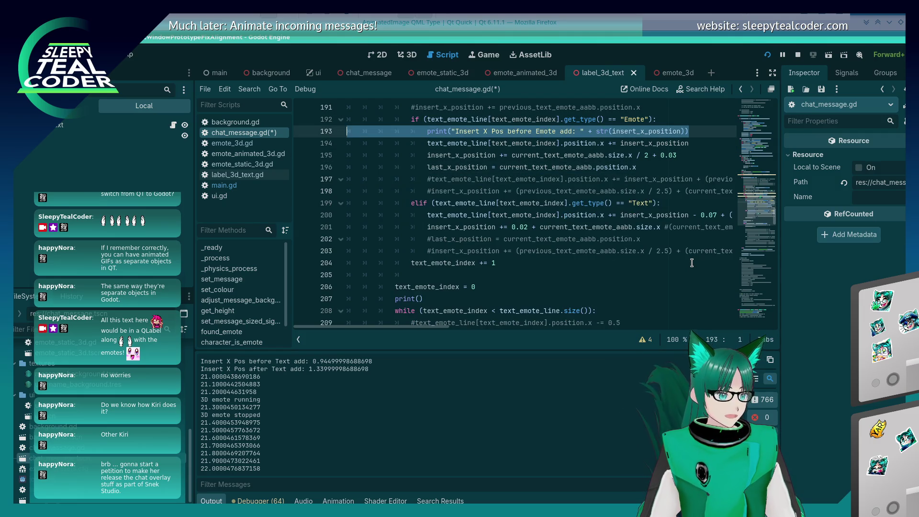
key("BackSpace")
key("BackSpace")
key("ctrl+s")
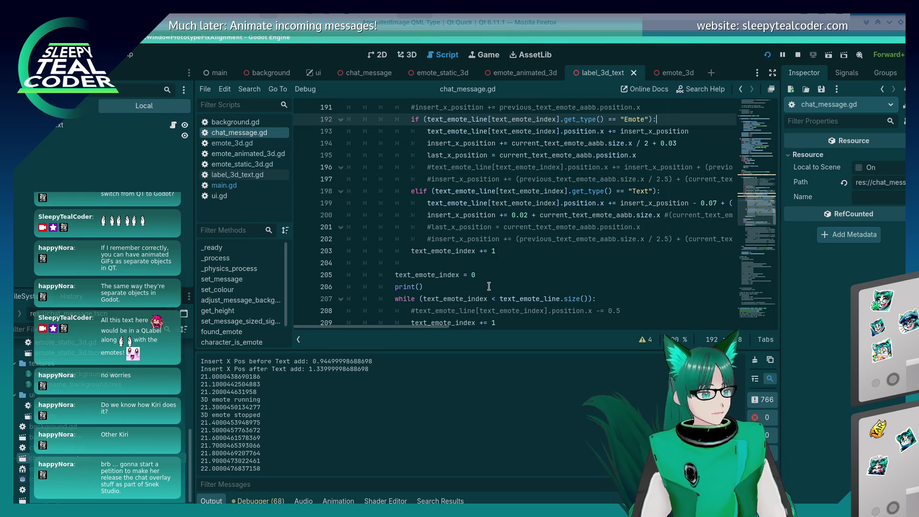
left_click(488, 286)
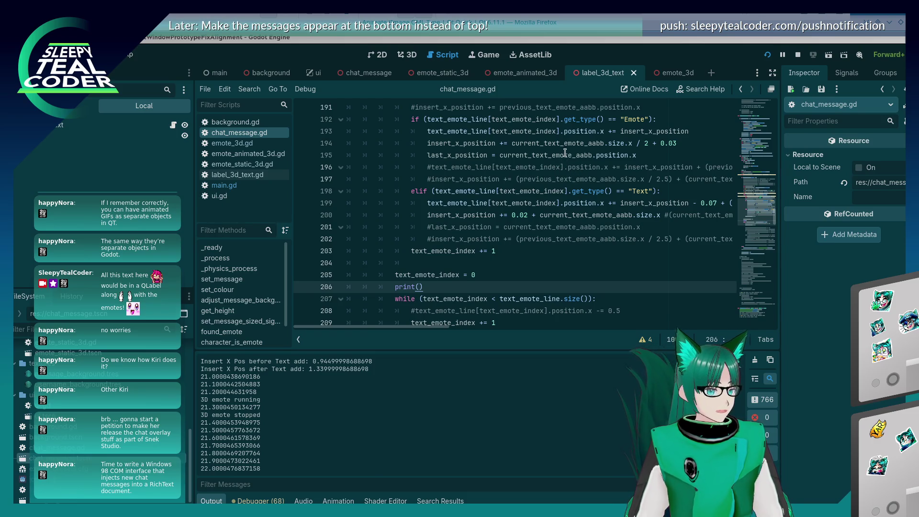
mouse_move(565, 153)
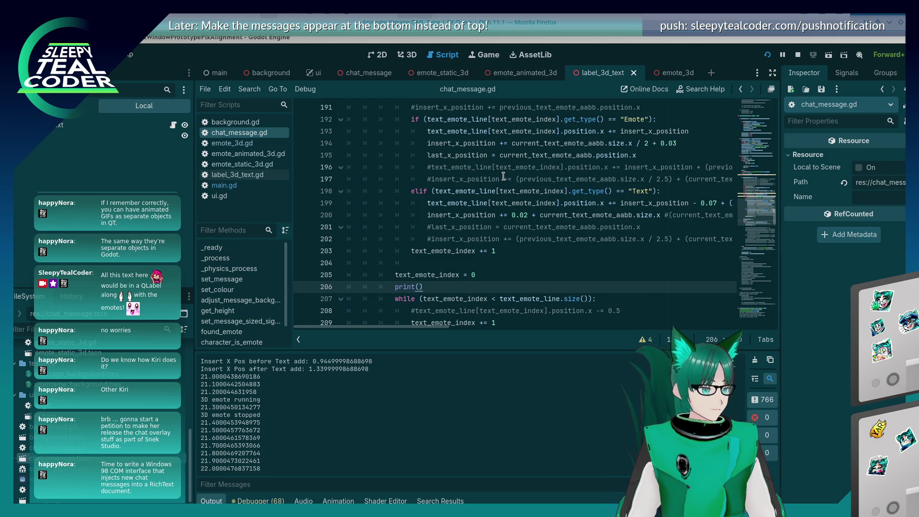
mouse_move(496, 195)
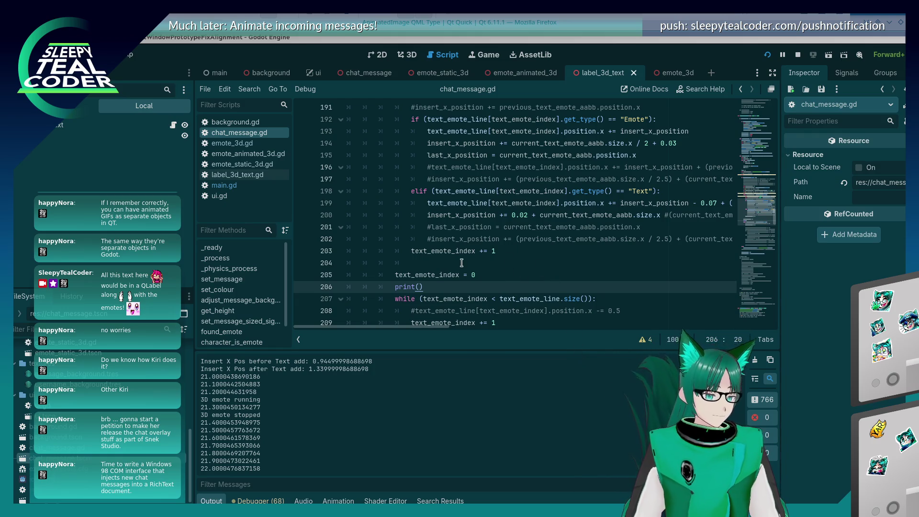
- Fill line 206 with print("Insert X Position size: " + str(insert_x_position)) and save
key("Left")
type("\"\"\"")
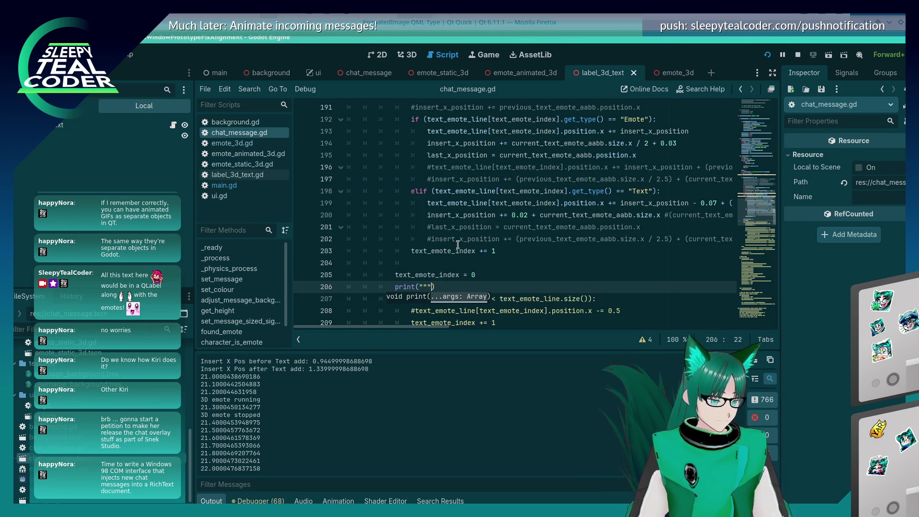
key("BackSpace")
key("BackSpace")
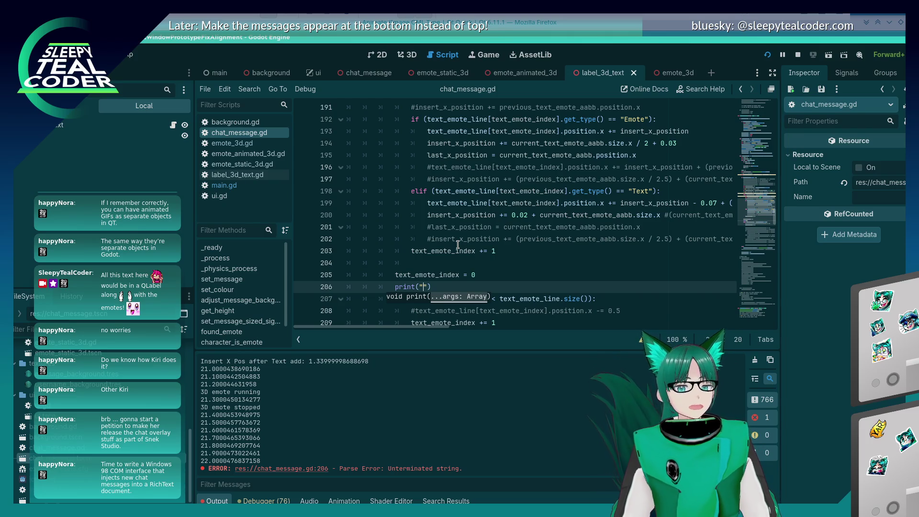
key("Escape")
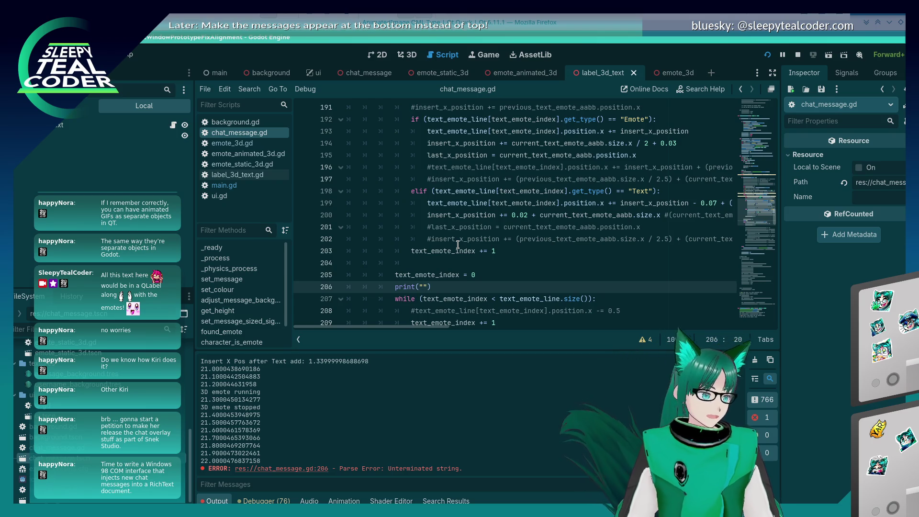
type("Insert X Pos")
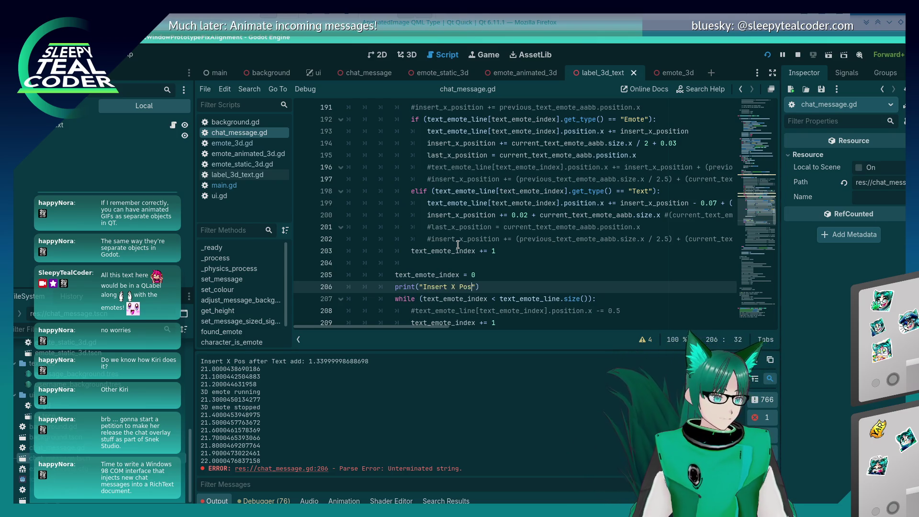
type("ition size:")
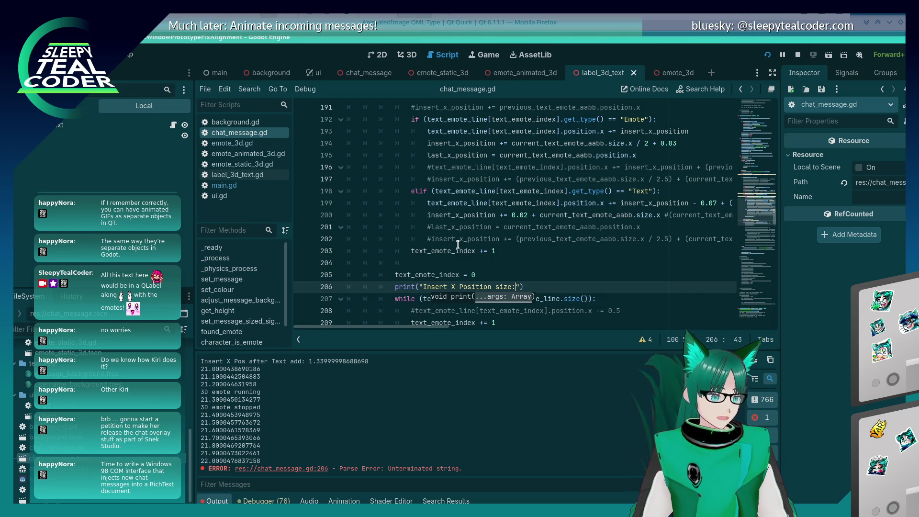
type(" \" + str(")
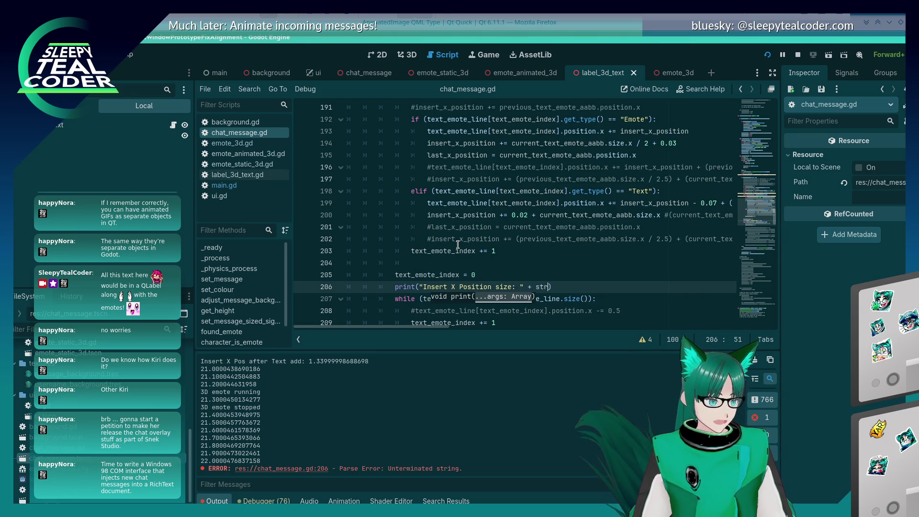
double_click(460, 215)
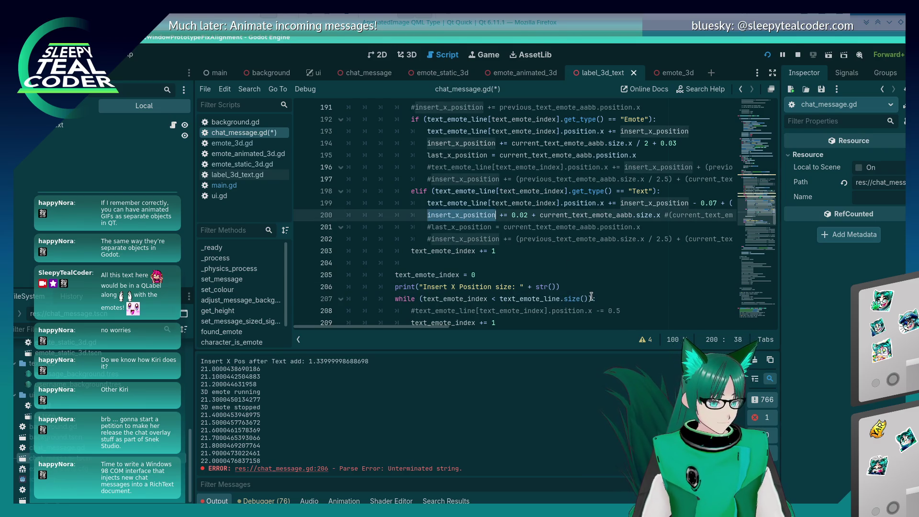
key("ctrl+c")
left_click(556, 287)
key("ctrl+v")
key("ctrl+s")
- Run the chat prototype, add a test message, and return to the script editor
key("F5")
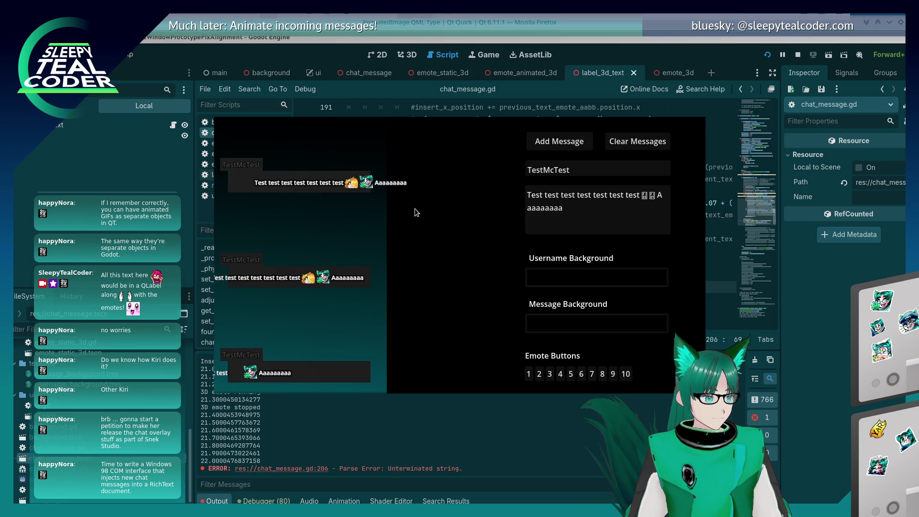
left_click(557, 143)
left_click(410, 446)
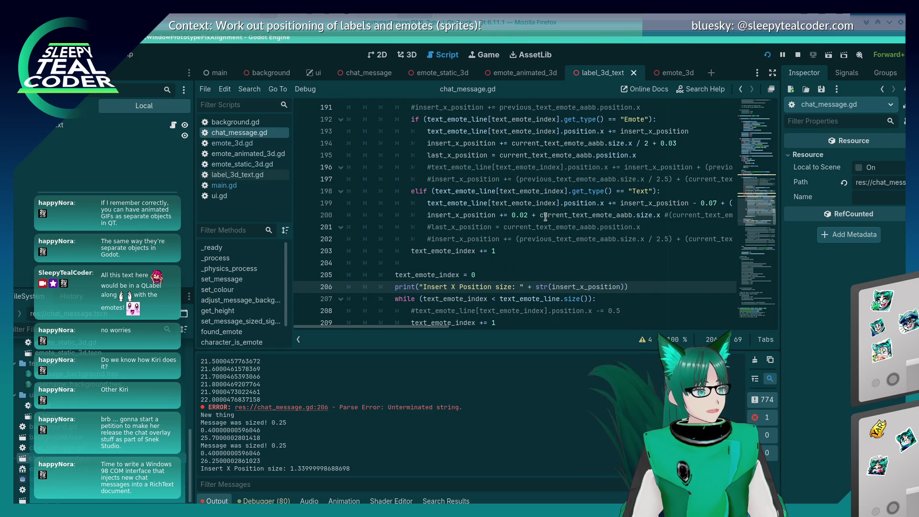
- Find the -= 0.5 shift line and re-add its '#' so it stays commented out
left_click(540, 263)
scroll(540, 263, "down", 3)
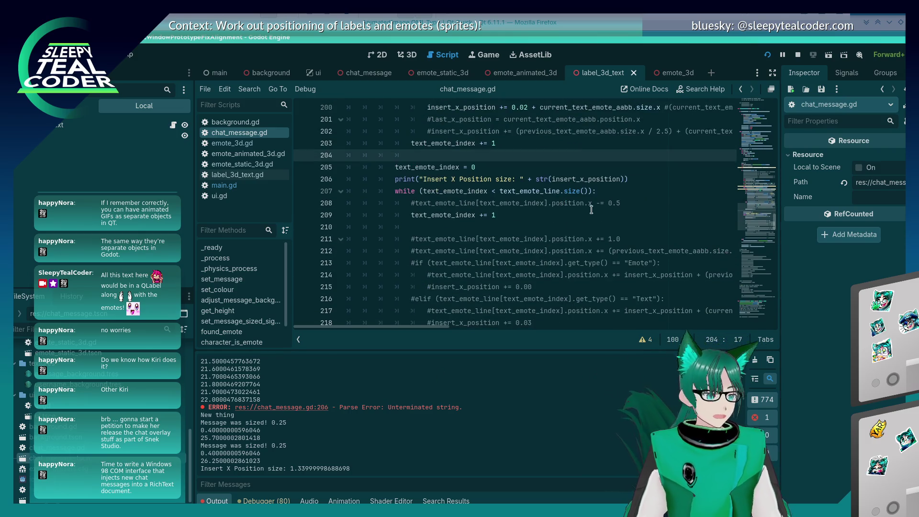
left_click(577, 215)
scroll(577, 216, "up", 2)
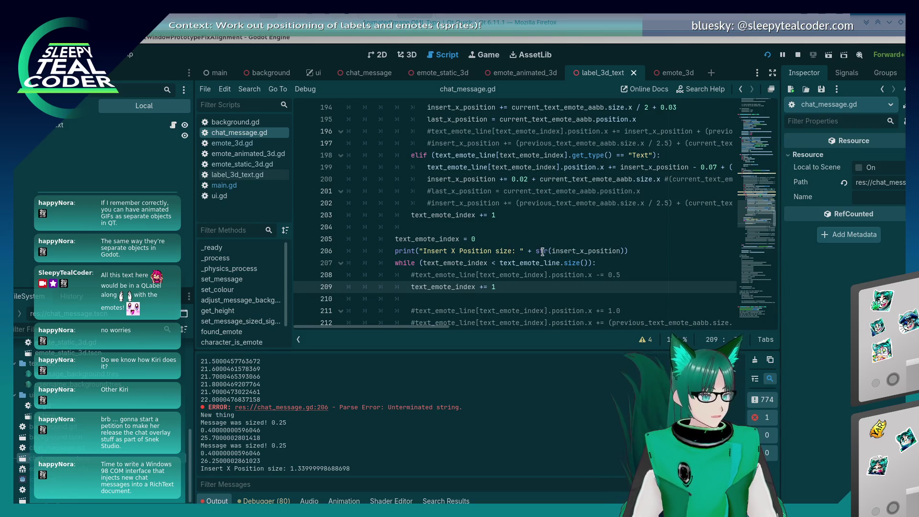
scroll(540, 259, "up", 1)
scroll(542, 258, "down", 2)
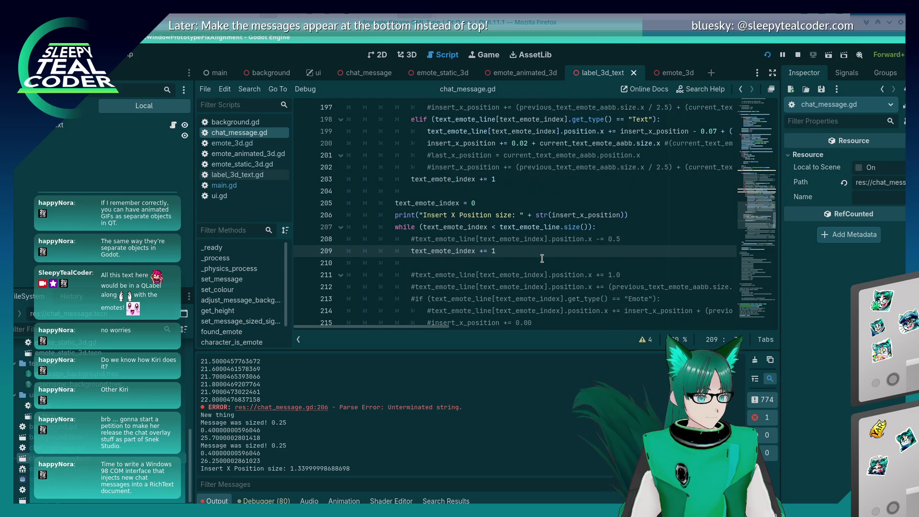
left_click(414, 239)
key("BackSpace")
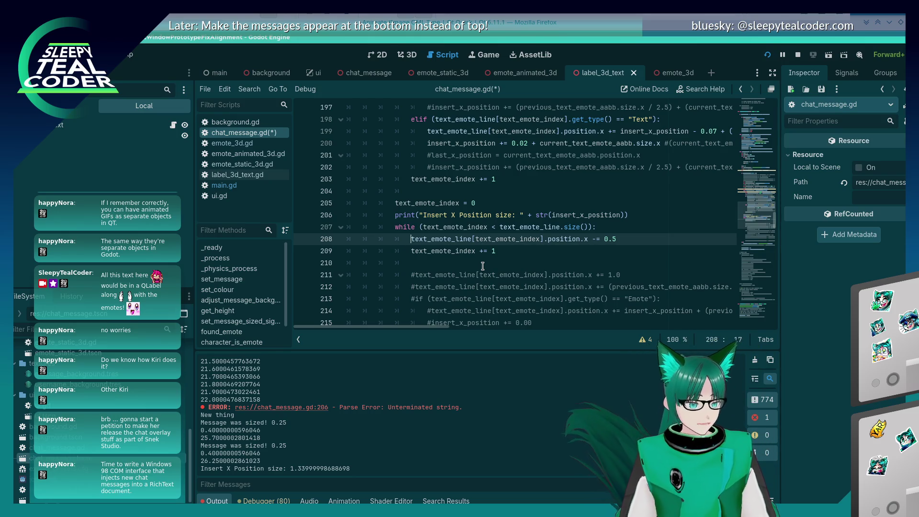
type("#")
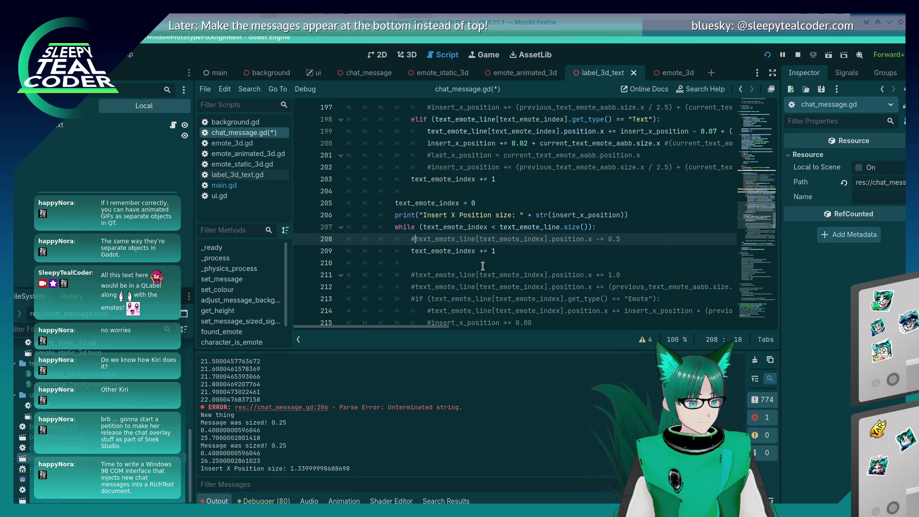
- Save chat_message.gd and open a new line 207 below the Insert X Position print
key("Up")
key("Up")
key("ctrl+s")
key("End")
key("Return")
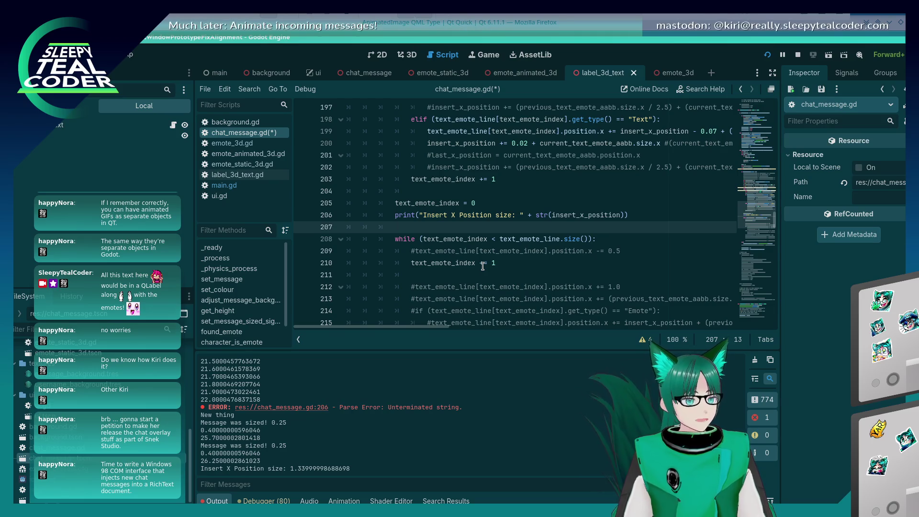
key("BackSpace")
key("BackSpace")
key("BackSpace")
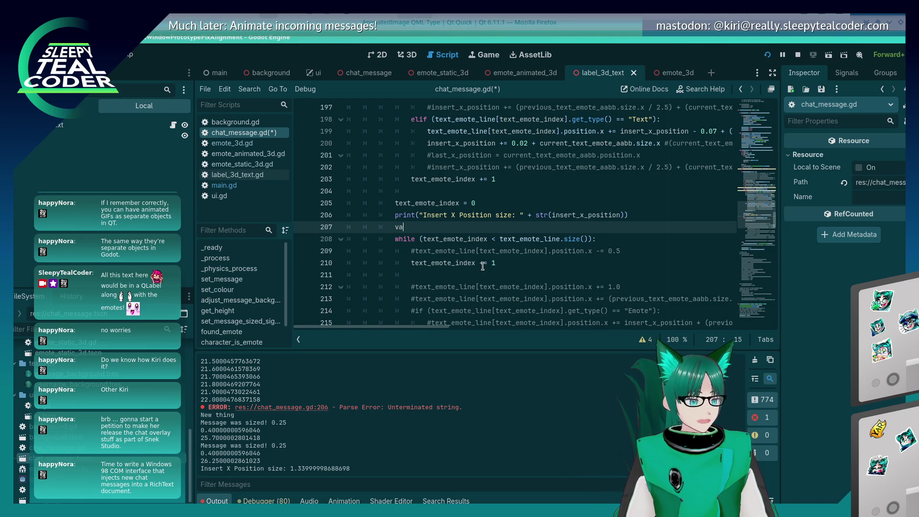
- On line 207, define 'const move_value = insert_x_position / 1.5' and save the script
scroll(506, 230, "up", 7)
scroll(507, 230, "down", 5)
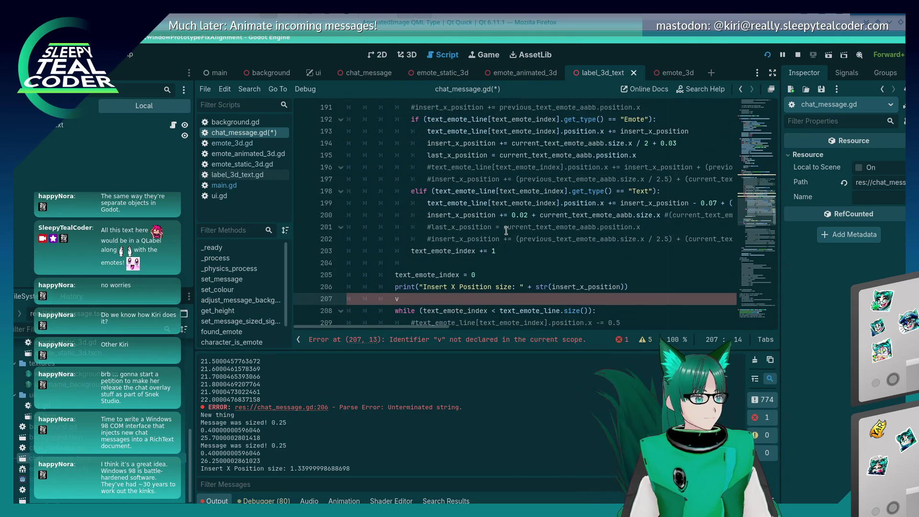
key("BackSpace")
type("const")
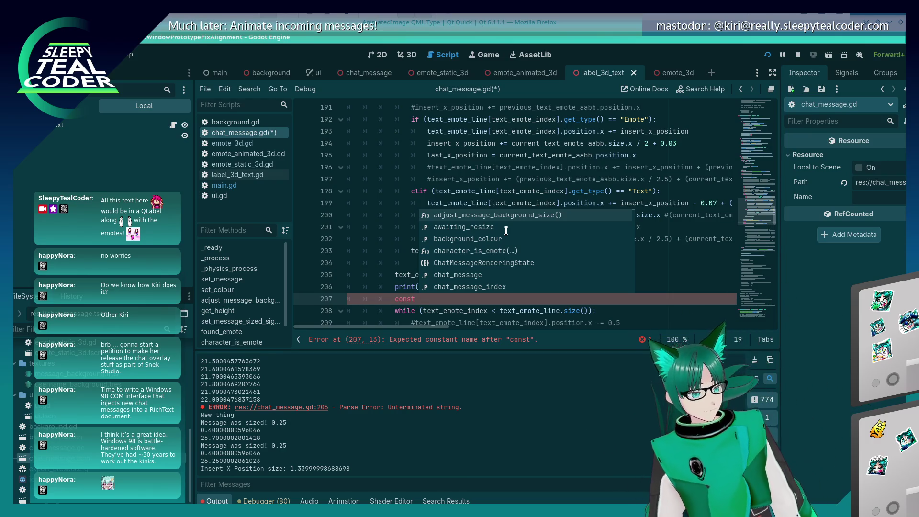
left_click(431, 299)
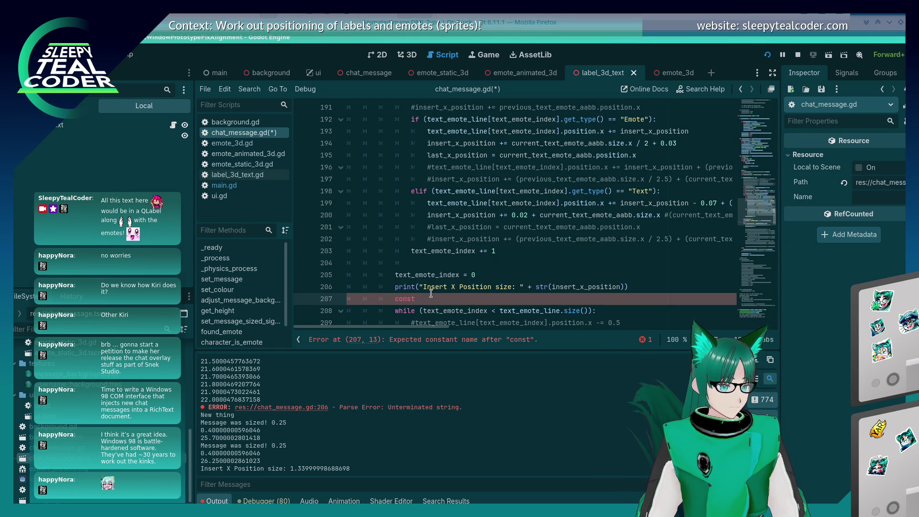
type(" move_")
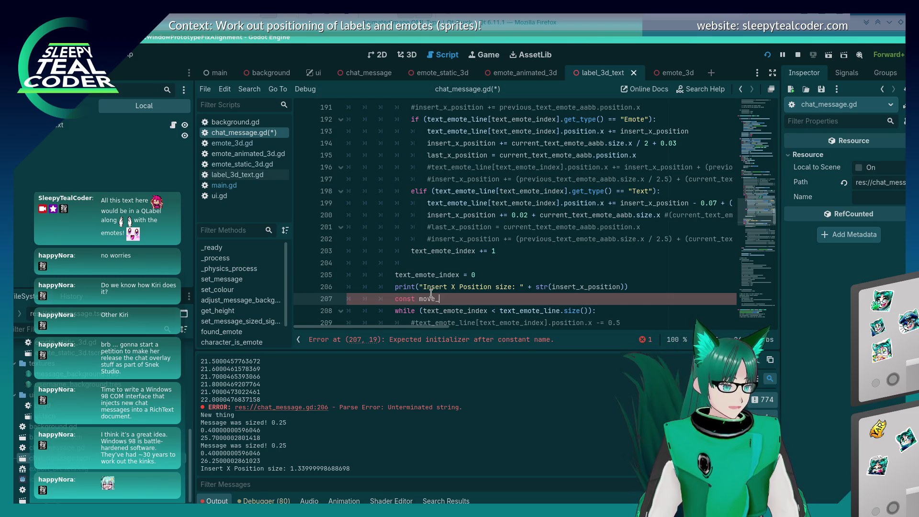
type("value ")
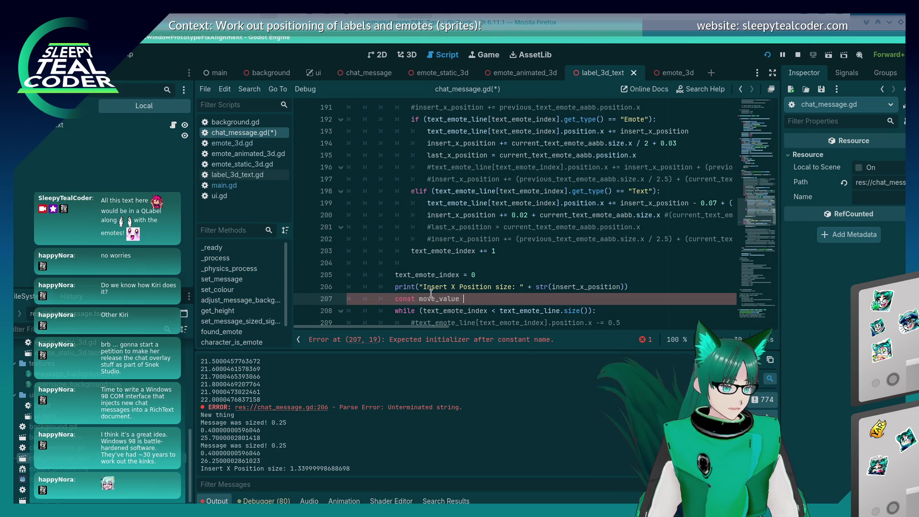
type("= insert")
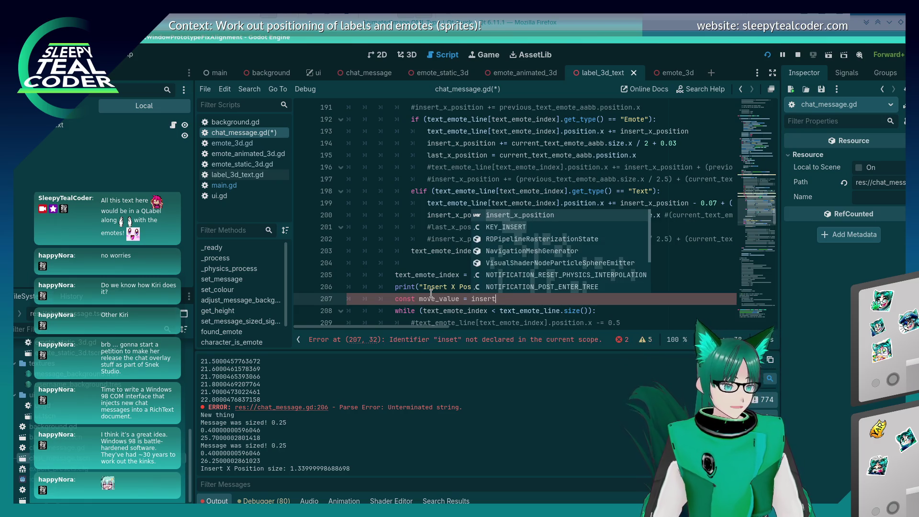
key("Return")
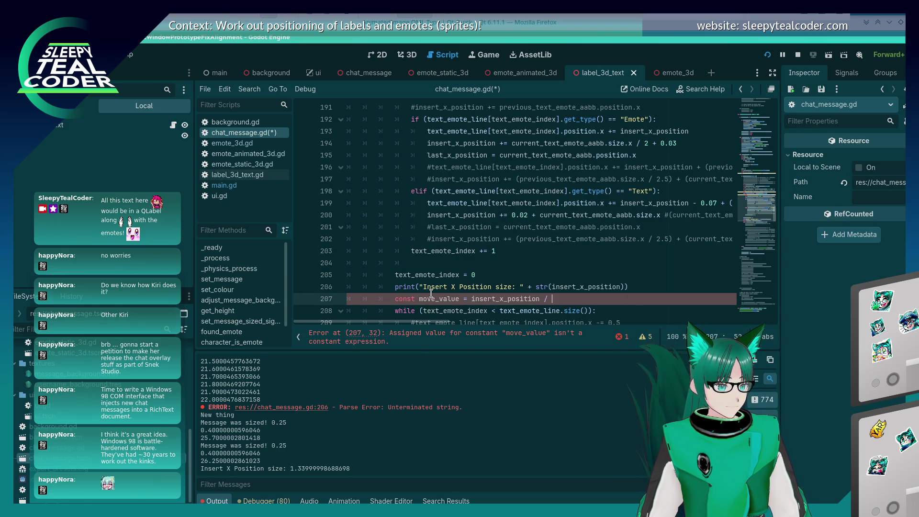
type("1.5")
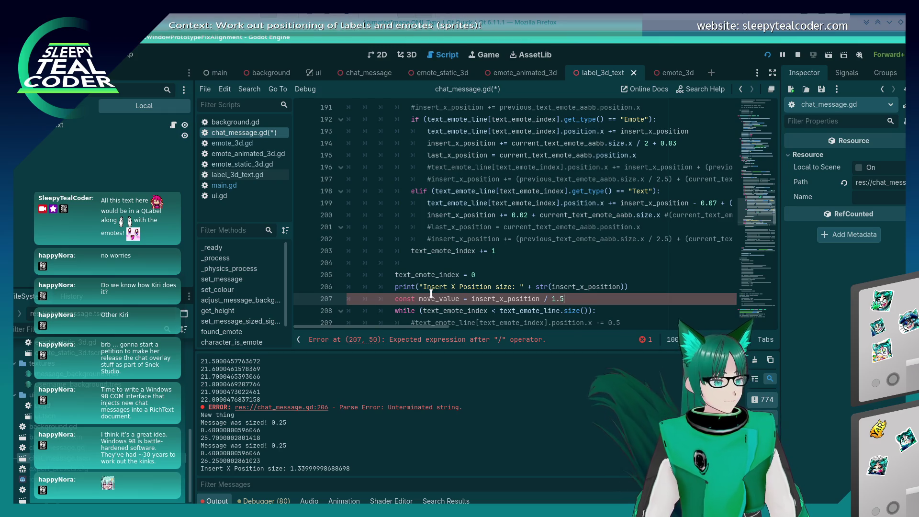
key("ctrl+s")
- Replace the 0.5 amount on line 209 with move_value, then save
scroll(431, 293, "down", 2)
double_click(441, 227)
key("ctrl+c")
left_click_drag(411, 251, 417, 251)
key("ctrl+v")
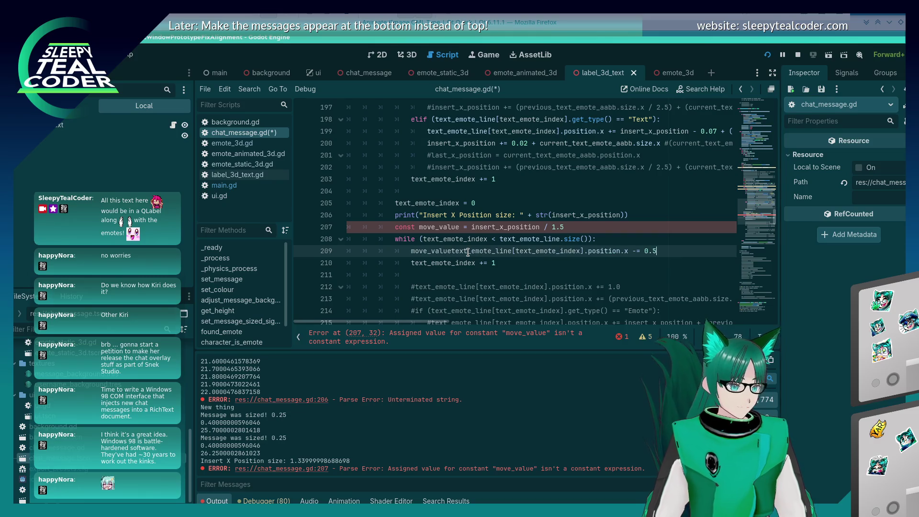
key("BackSpace")
key("BackSpace")
key("BackSpace")
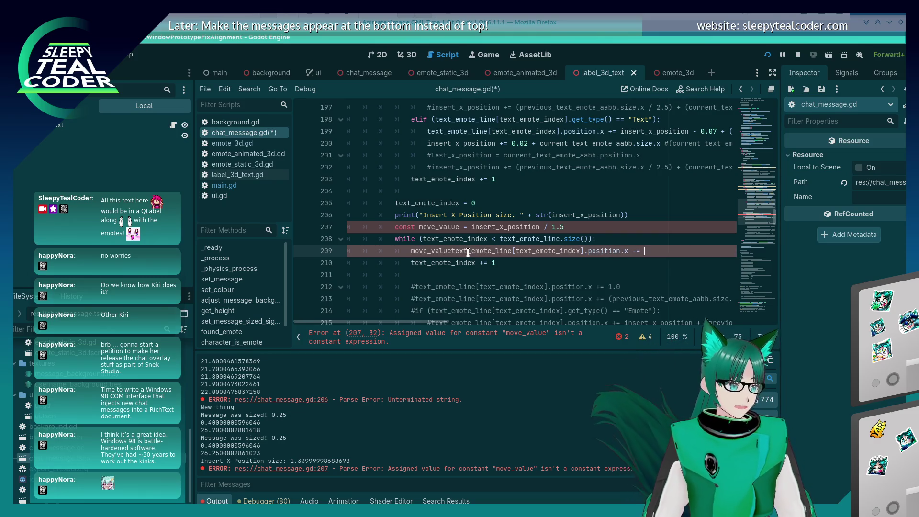
key("ctrl+z")
key("ctrl+z")
key("BackSpace")
key("BackSpace")
key("BackSpace")
key("ctrl+v")
key("Up")
key("Up")
key("ctrl+s")
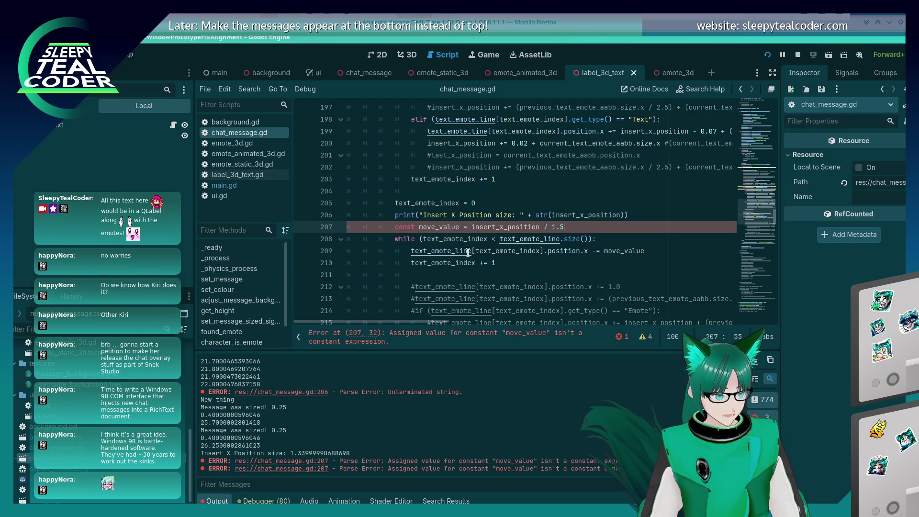
- Change const to var for move_value, save, and run the chat prototype with F5
key("Home")
key("ctrl+shift+Right")
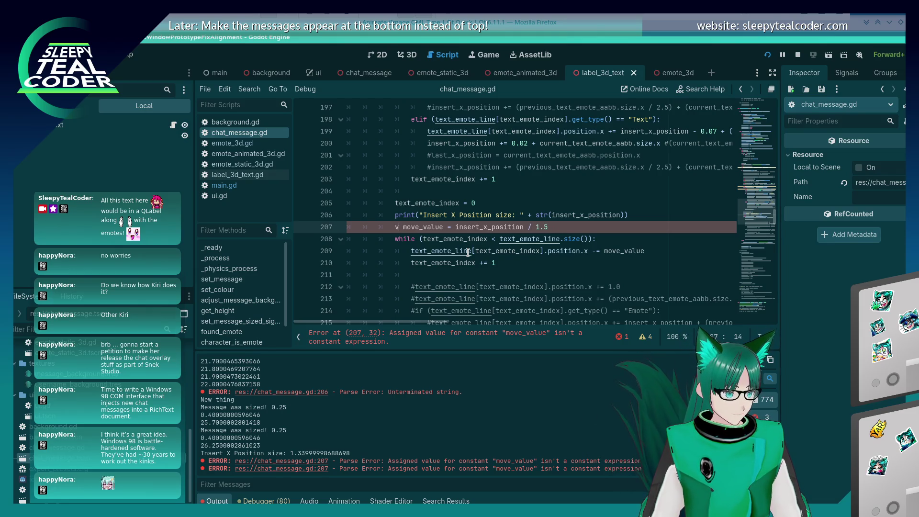
type("var")
key("ctrl+s")
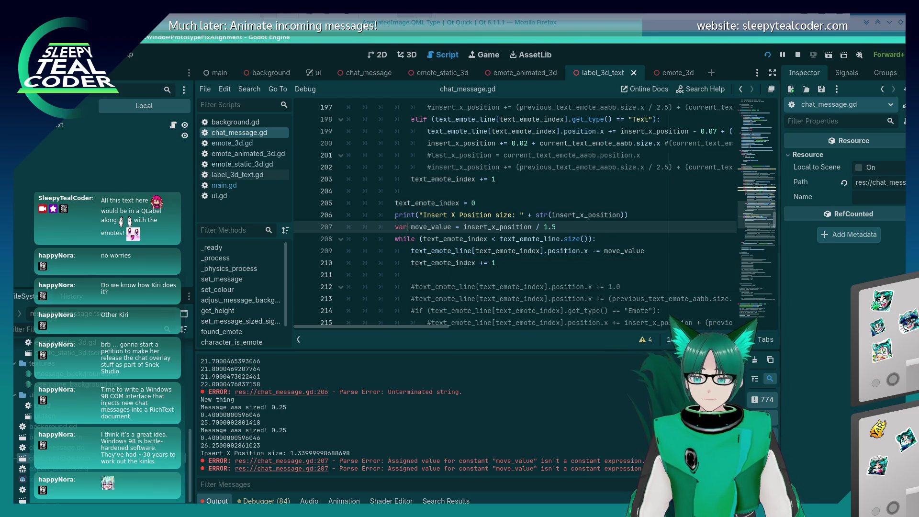
left_click(528, 247)
key("ctrl+s")
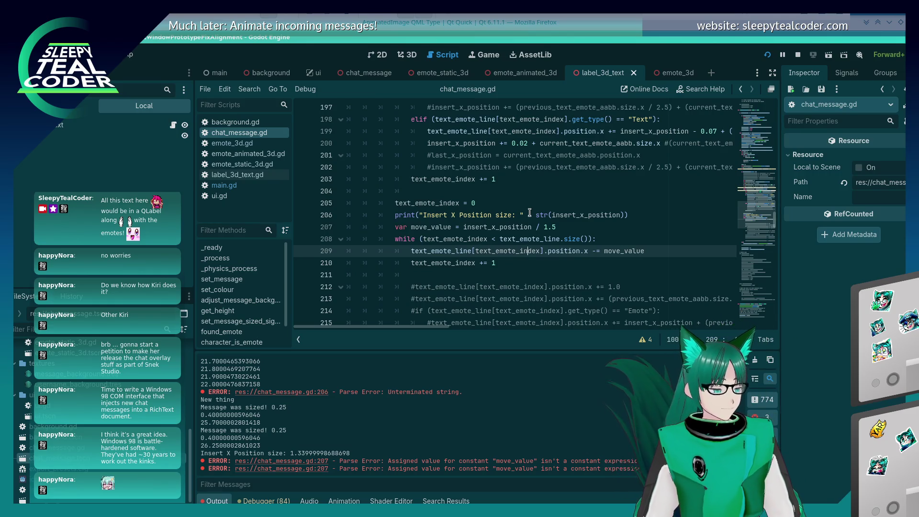
key("F5")
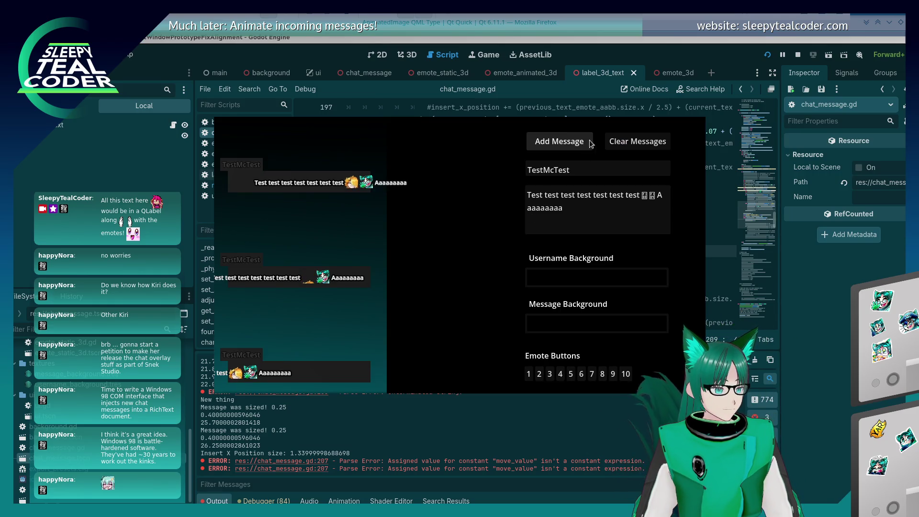